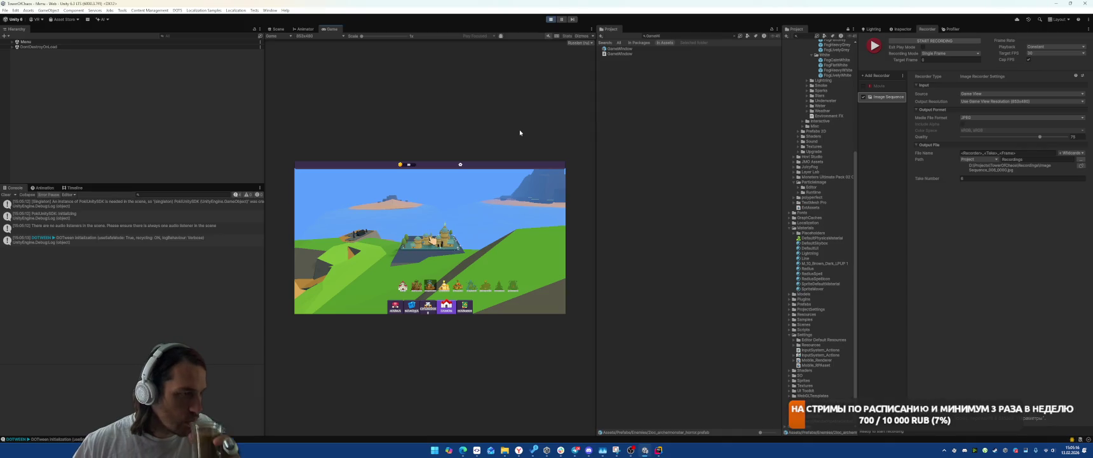
Open the castle's wizard upgrade dialog, try the upgrade, and close it
left_click(441, 238)
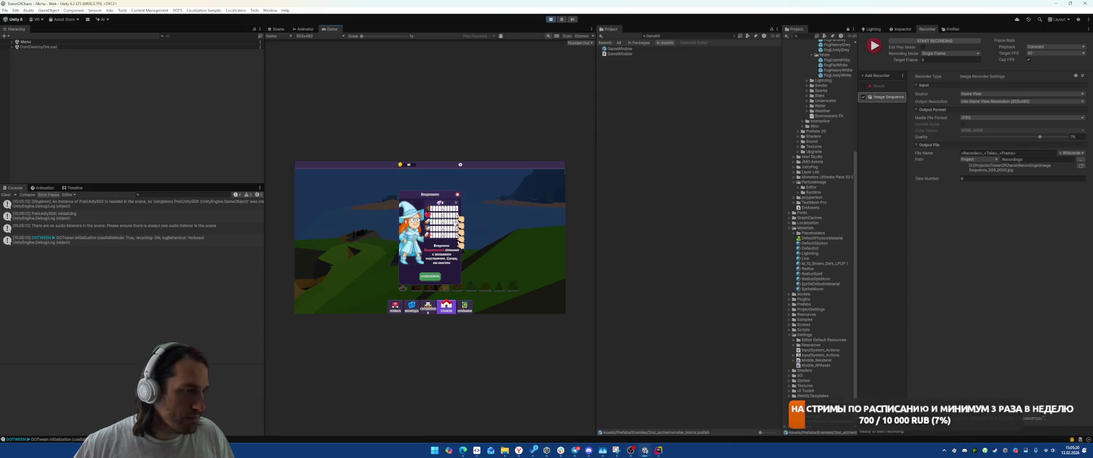
left_click(429, 277)
left_click(458, 195)
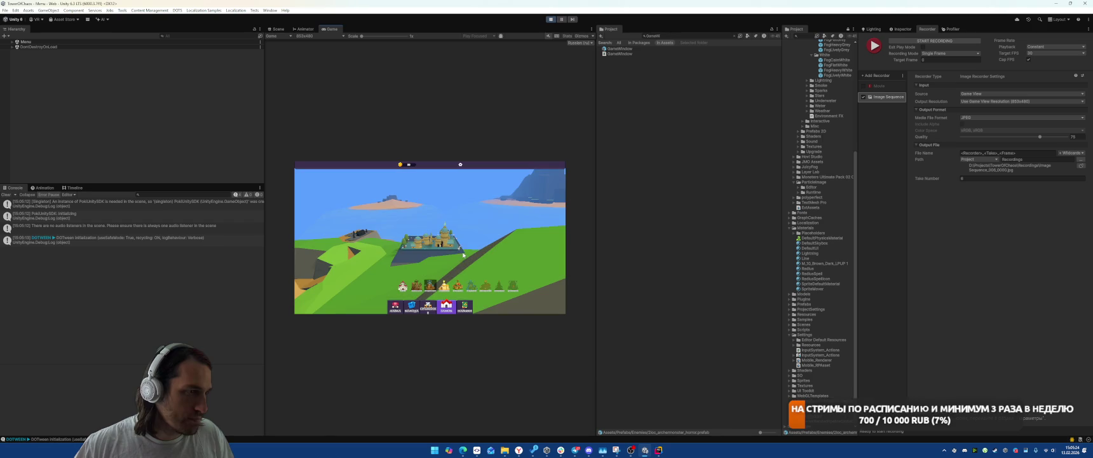
Browse the level tree, Уровень 1-2 battle screen, settings popup and deck collection
left_click(464, 306)
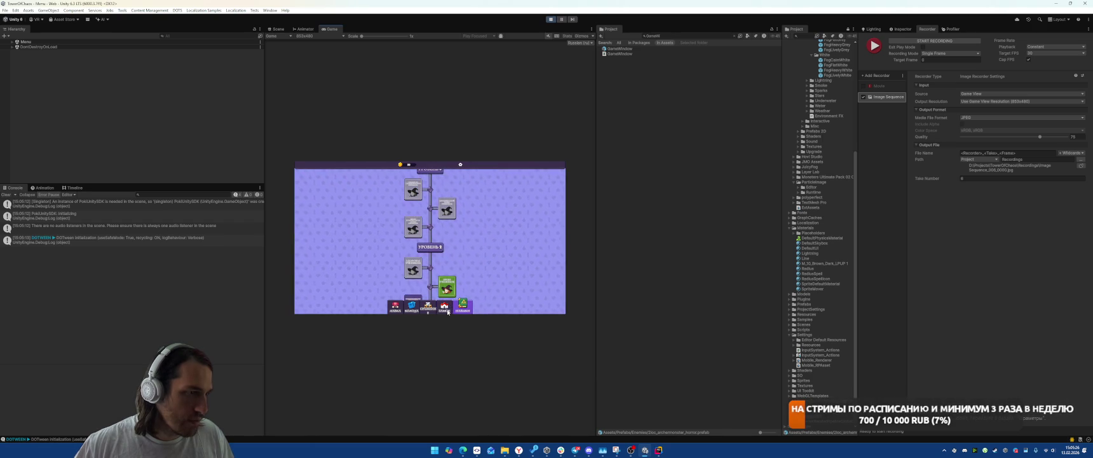
left_click(429, 306)
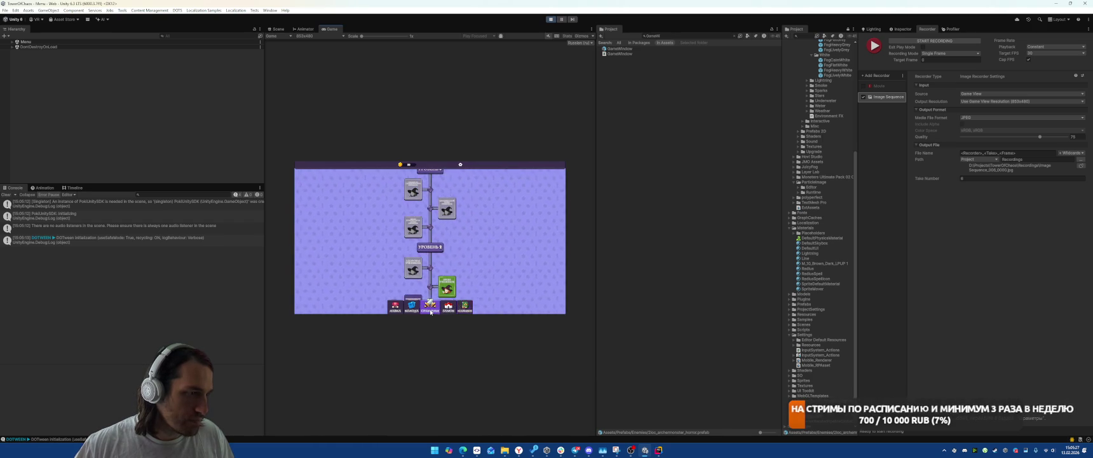
left_click(461, 164)
left_click(446, 218)
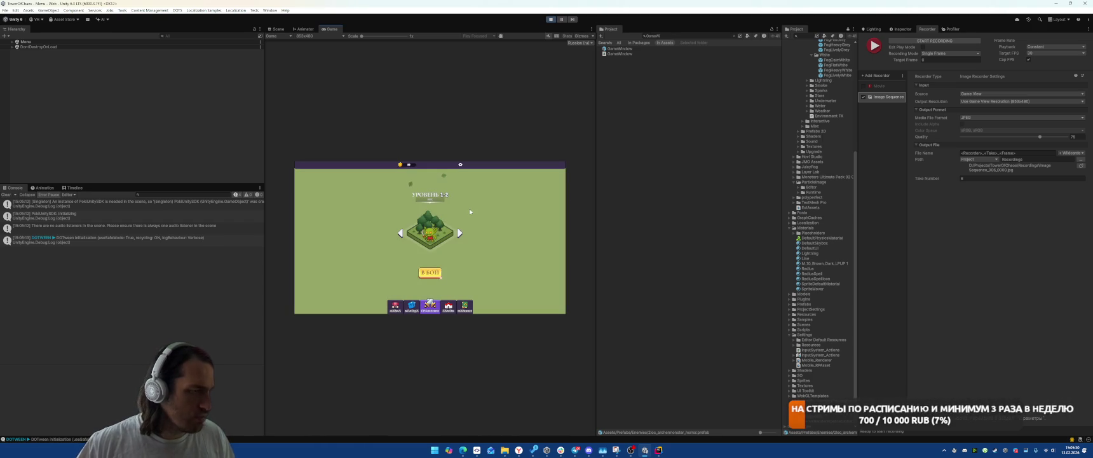
left_click(414, 307)
left_click(431, 309)
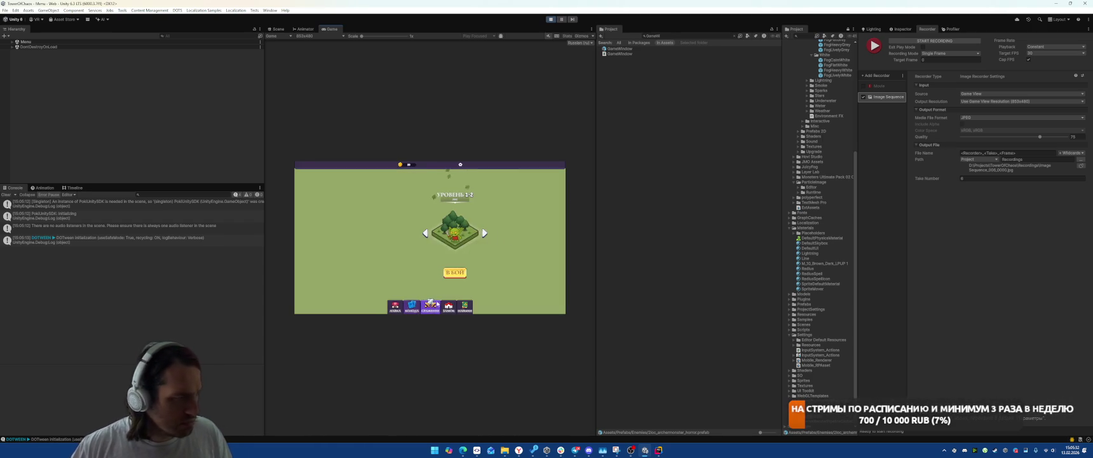
Start the TheForest level, check its settings popup, then stop play mode
left_click(460, 274)
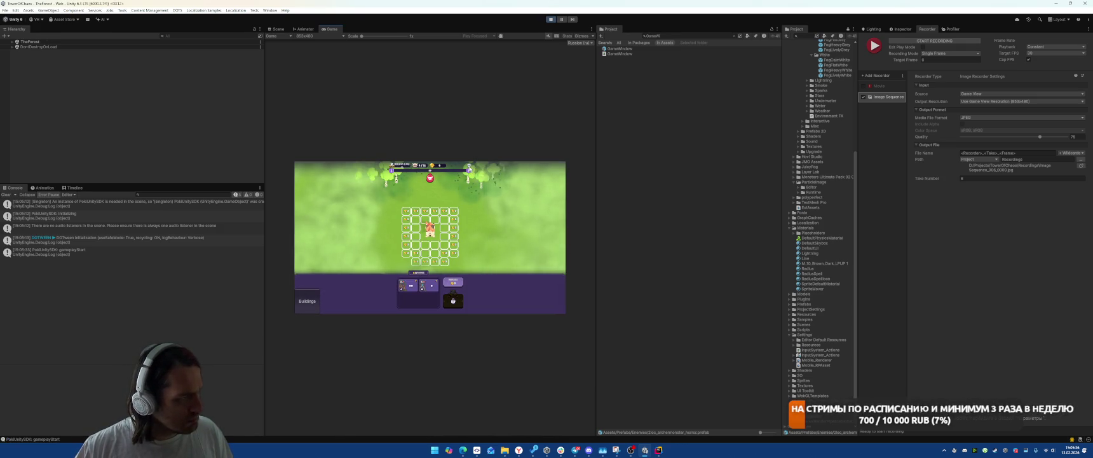
left_click(469, 167)
left_click(446, 218)
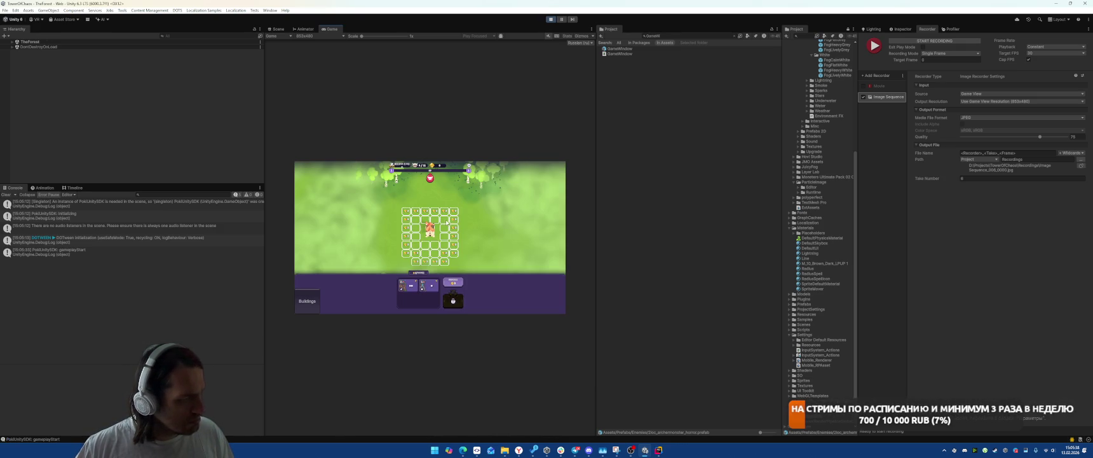
left_click(551, 19)
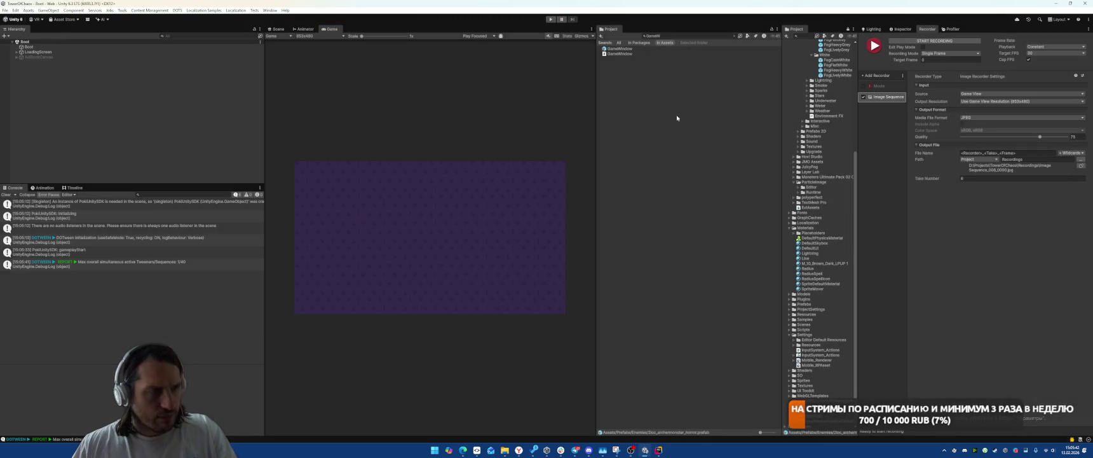
left_click(660, 451)
Go from GameWindow to the SettingsWindow class and read Awake's #if !RELEASE button code
key("ctrl+t")
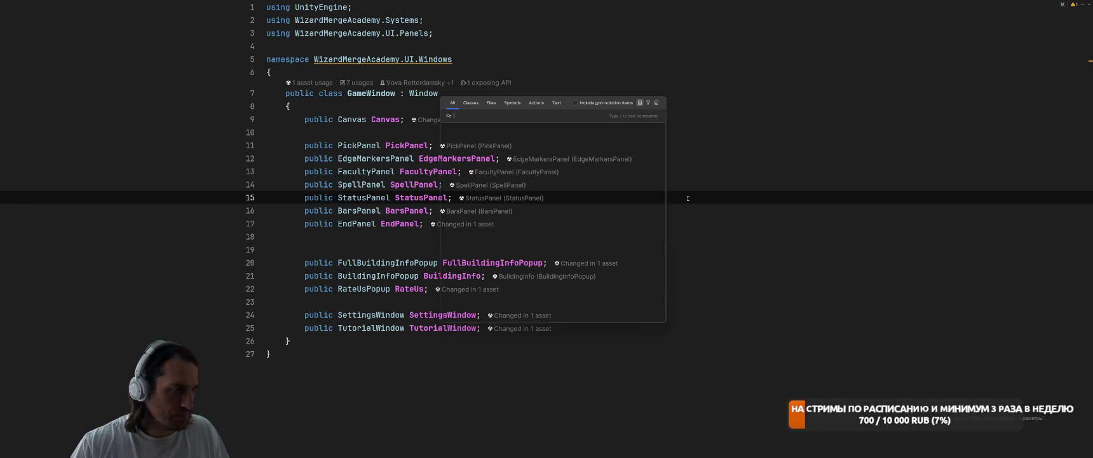
key("Escape")
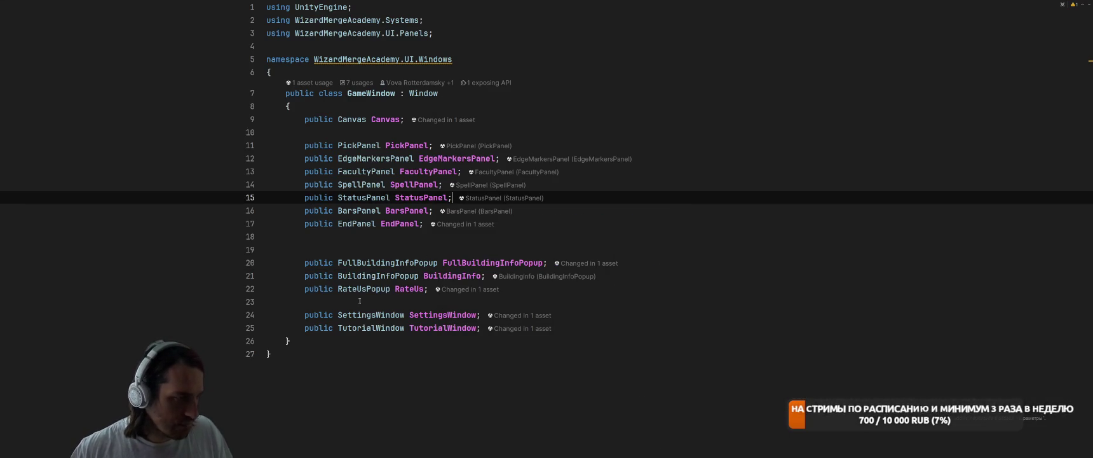
left_click(354, 314)
key("ctrl+b")
scroll(715, 253, "down", 5)
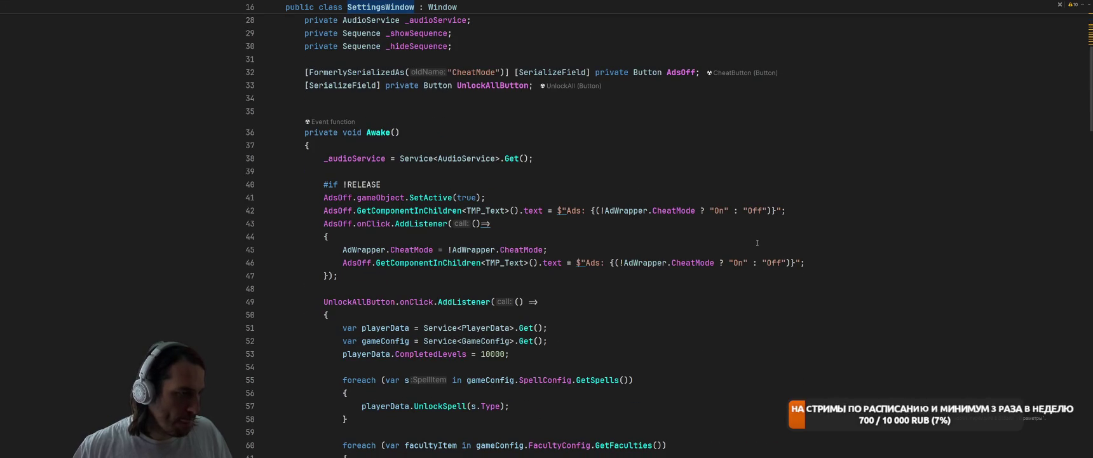
left_click(653, 180)
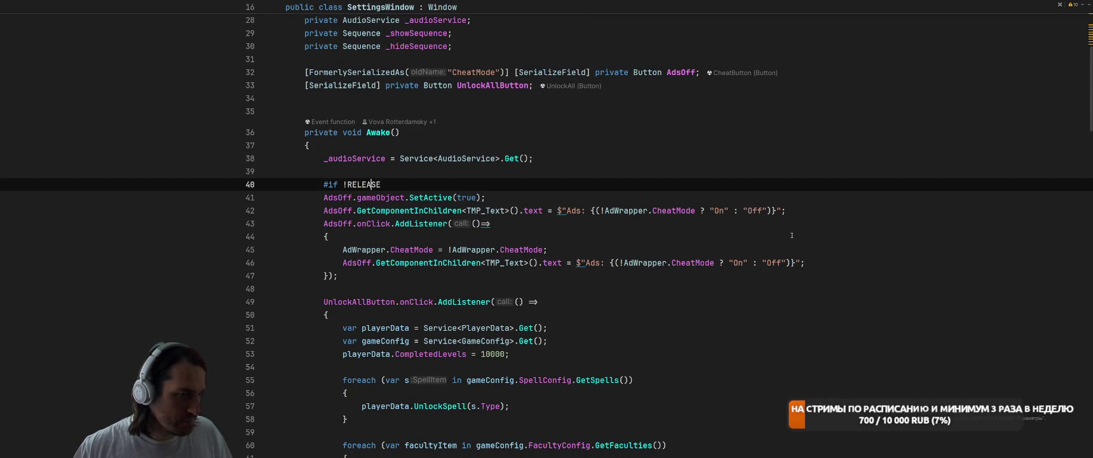
scroll(787, 240, "down", 2)
scroll(729, 278, "down", 3)
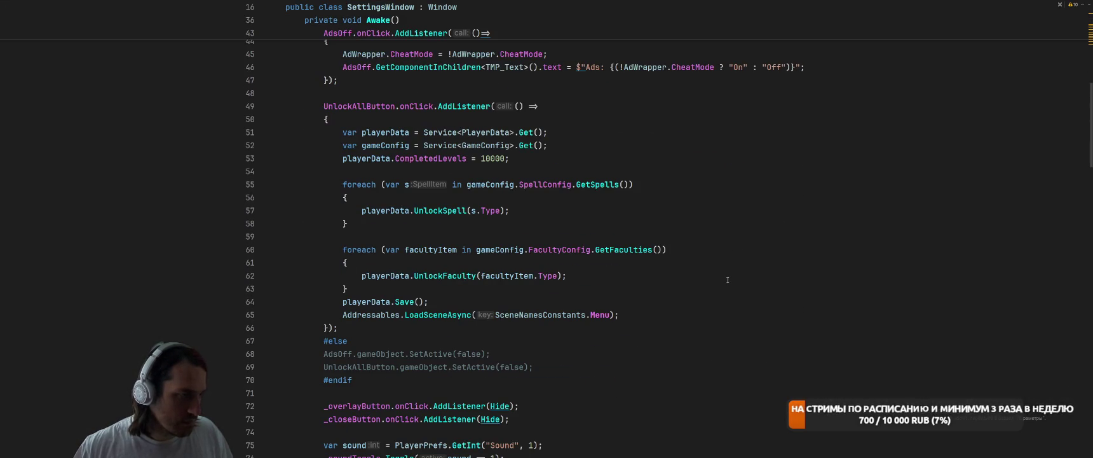
key("alt+Tab")
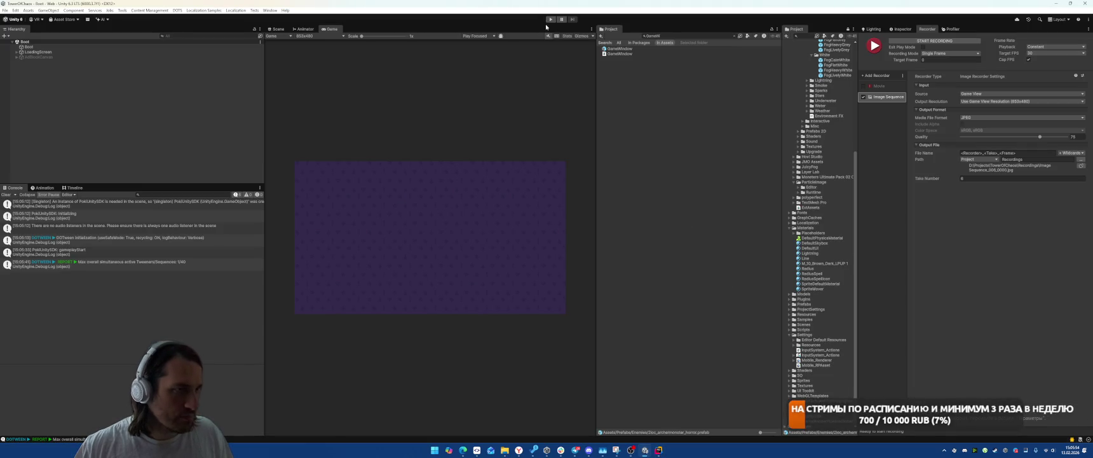
Run the game, load TheForest via В БОЙ, and use Настройки to return to Уровень 1-2
left_click(550, 19)
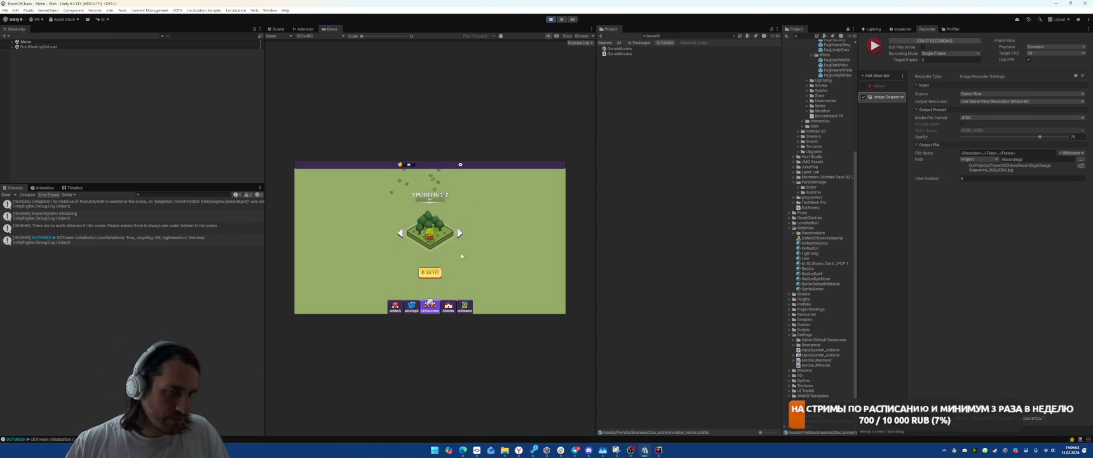
left_click(437, 272)
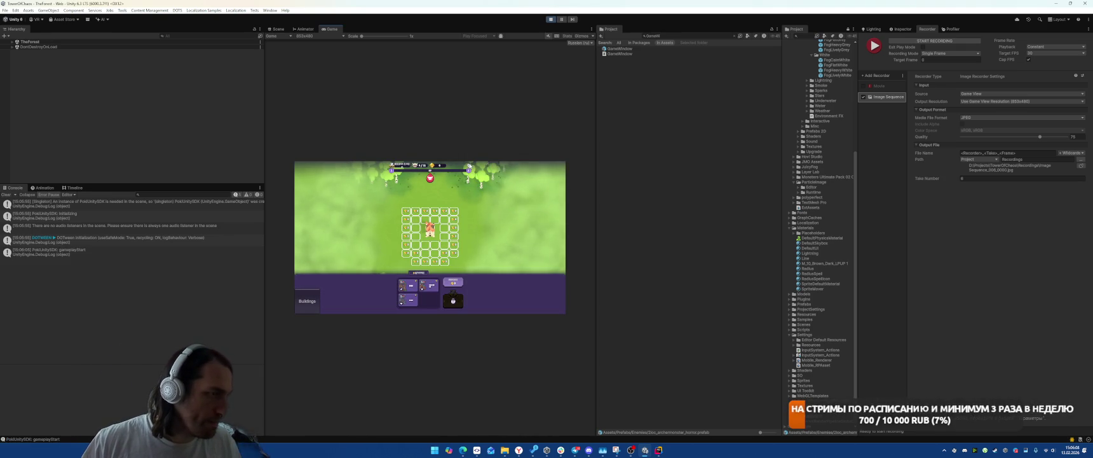
left_click(467, 169)
left_click(432, 249)
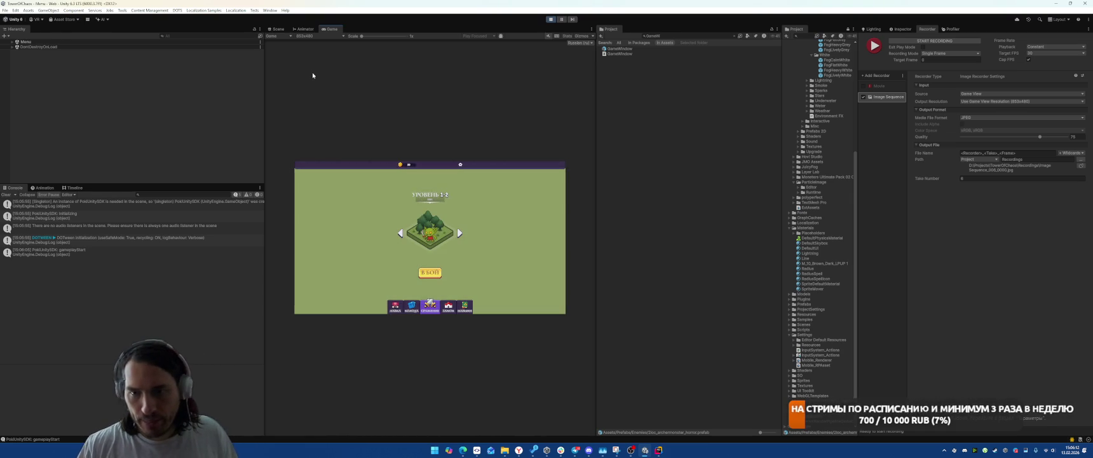
left_click(220, 38)
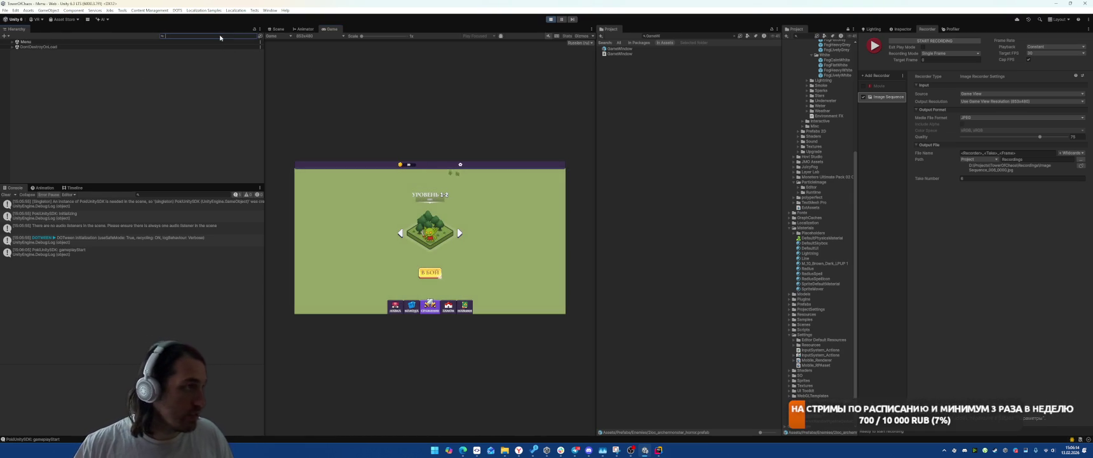
Find SettingsWindow in the Hierarchy by searching 'settings', and activate it
type("a")
type("ting")
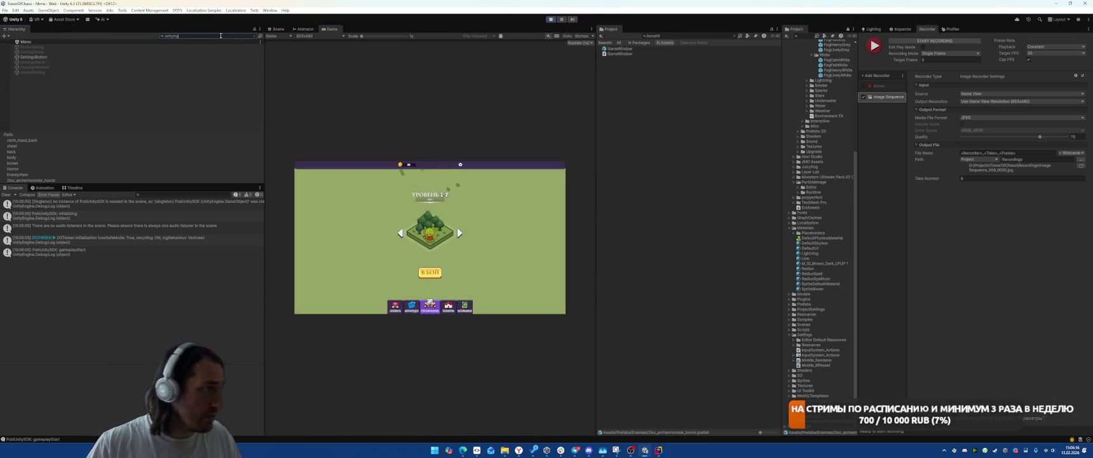
type("s")
key("Down")
key("Down")
key("Down")
left_click(255, 36)
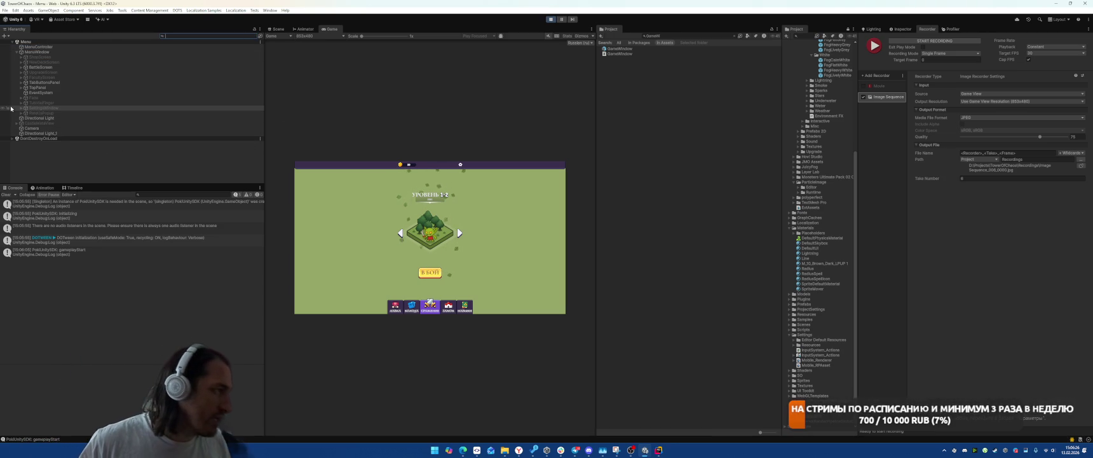
key("Right")
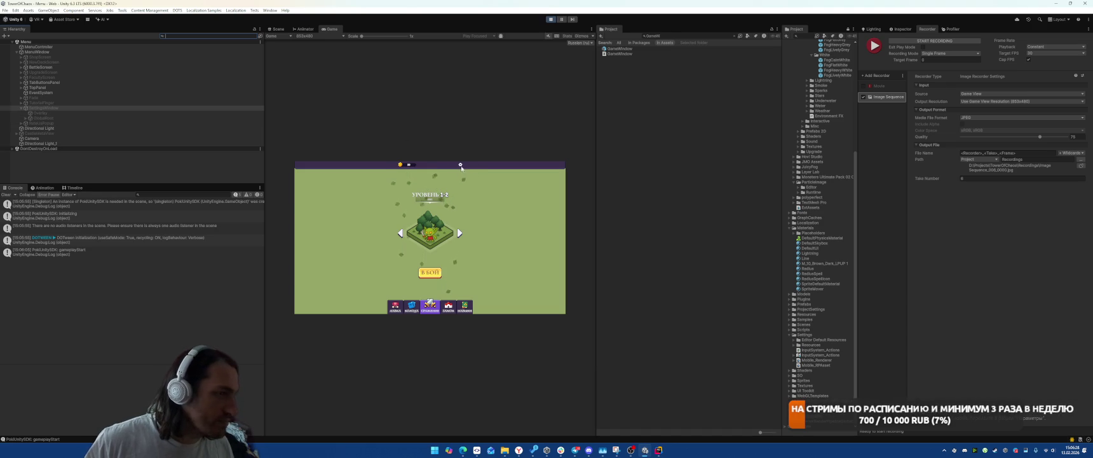
key("alt+shift+a")
Expand GlobalRoot and SettingsPanel, select SettingGroup and frame it in the Scene view
left_click(28, 118)
left_click(31, 123)
scroll(108, 152, "down", 2)
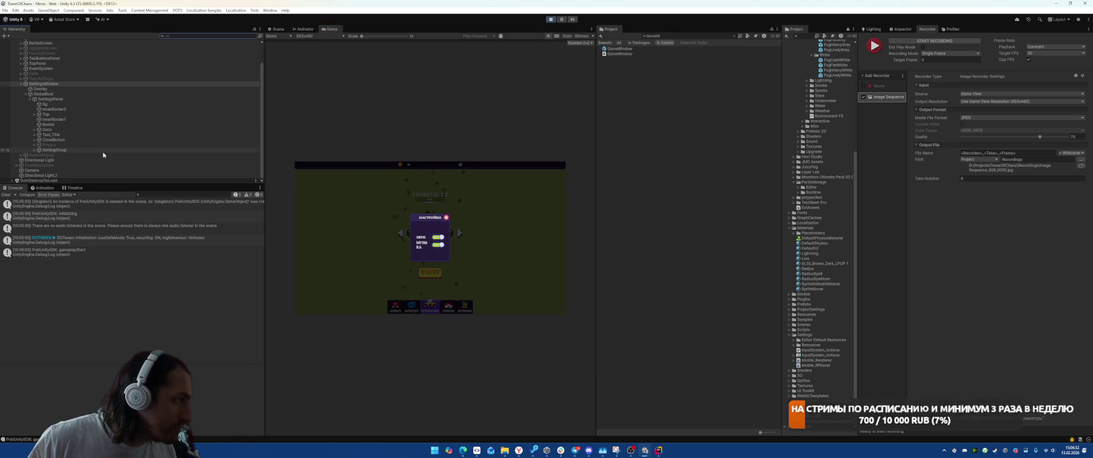
left_click(71, 150)
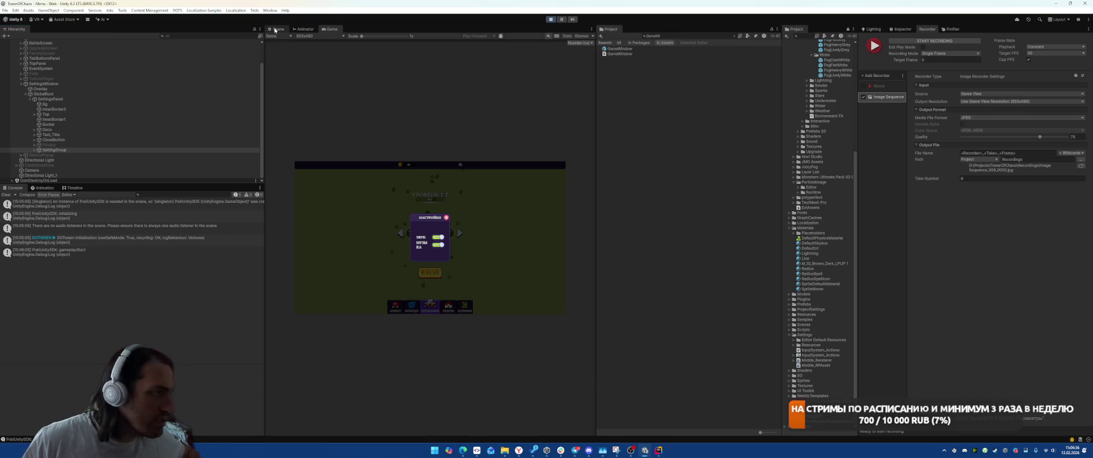
left_click(276, 29)
double_click(62, 151)
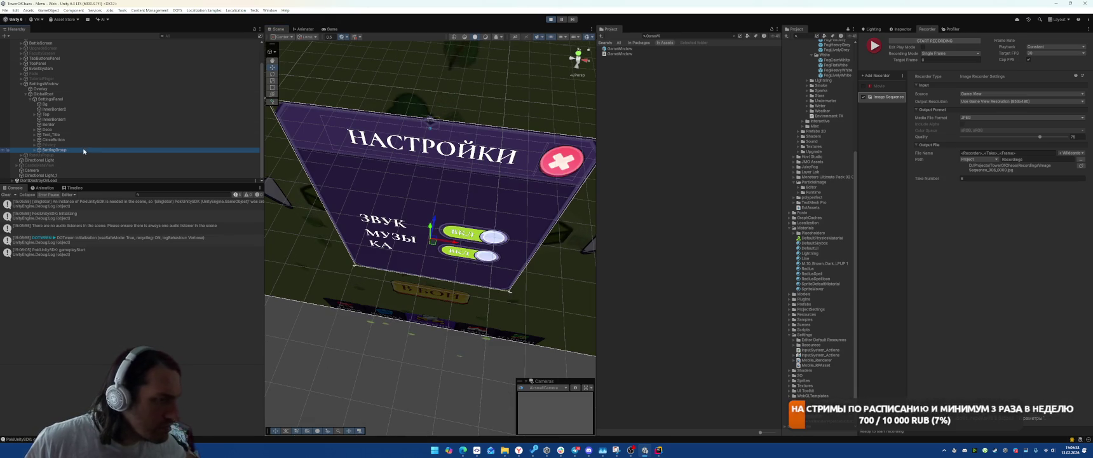
Activate the inactive Privacy object so Ads: On appears, then check the Game view
left_click(35, 150)
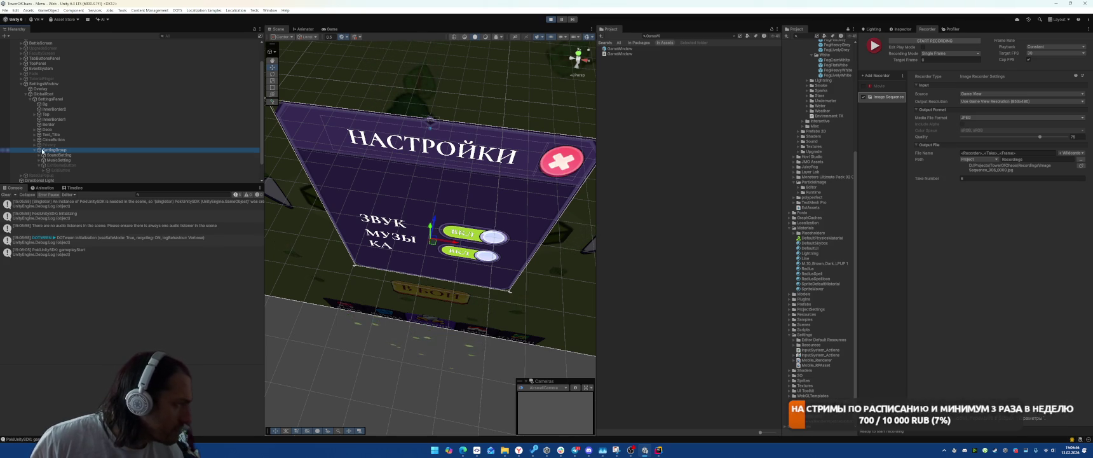
left_click(34, 145)
left_click(44, 145)
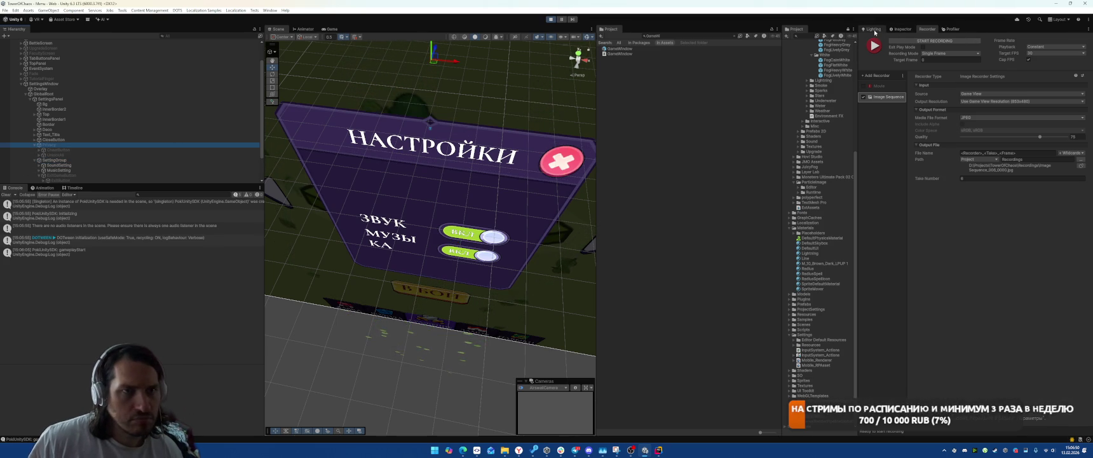
left_click(902, 28)
left_click(876, 39)
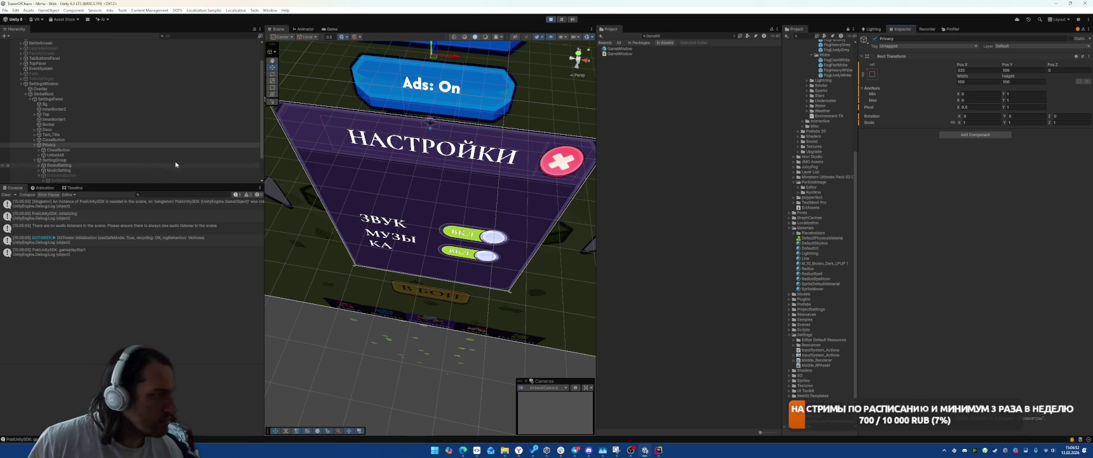
left_click(331, 29)
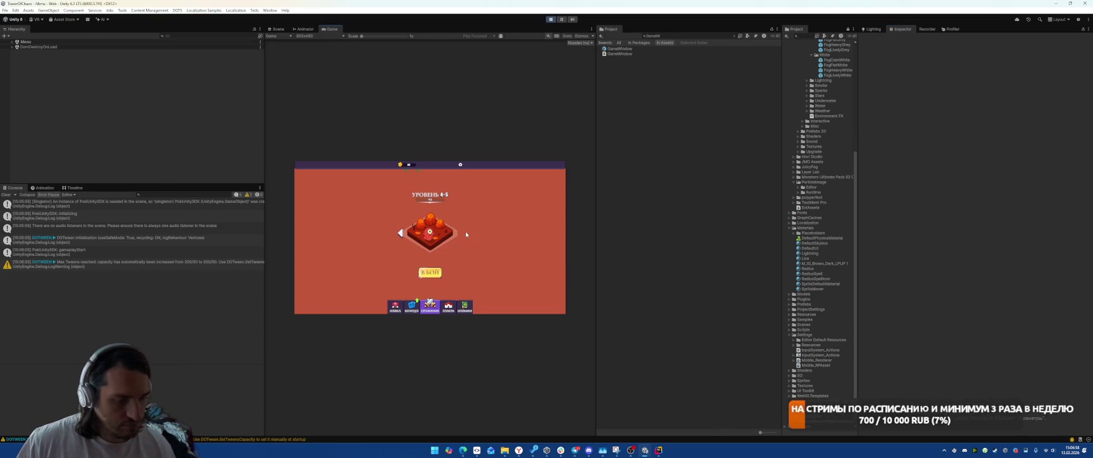
On the Колода screen, shuffle cards between the deck and the inventory
left_click(411, 309)
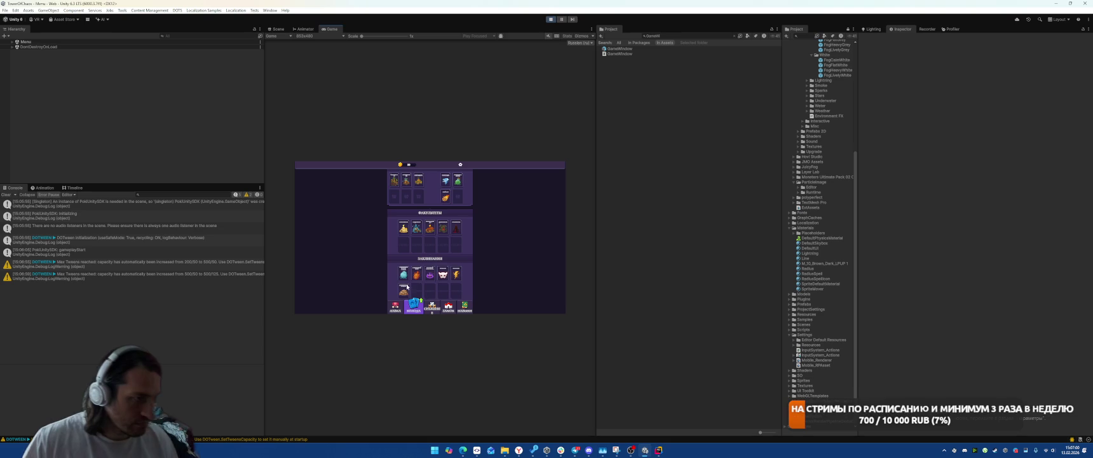
left_click_drag(429, 226, 440, 247)
mouse_move(406, 180)
left_mouse_down()
mouse_move(416, 245)
mouse_move(406, 179)
left_mouse_up()
left_click_drag(403, 245, 402, 202)
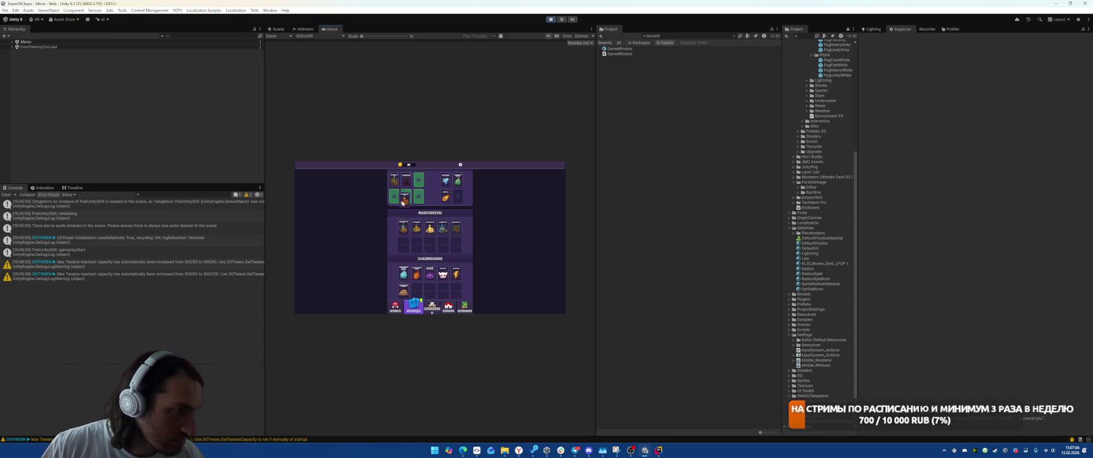
left_click(455, 228)
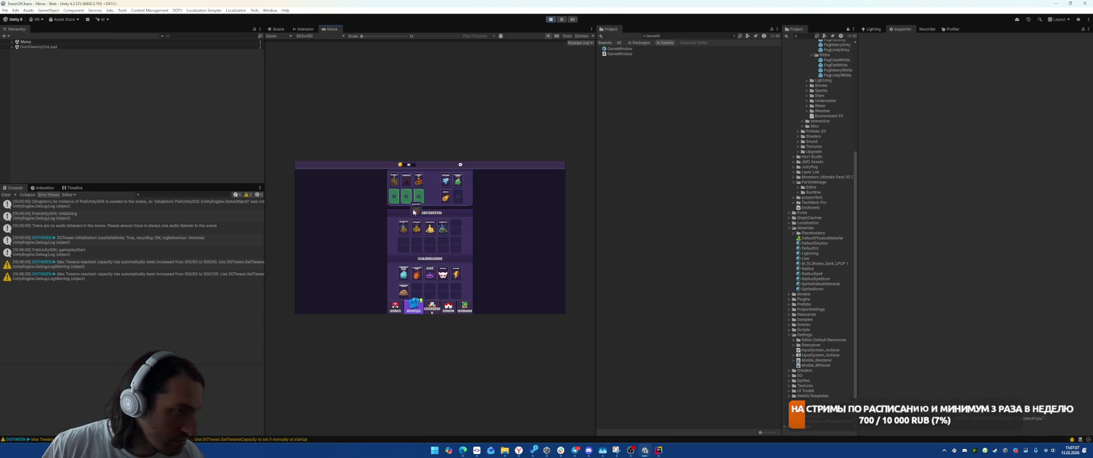
left_click(458, 274)
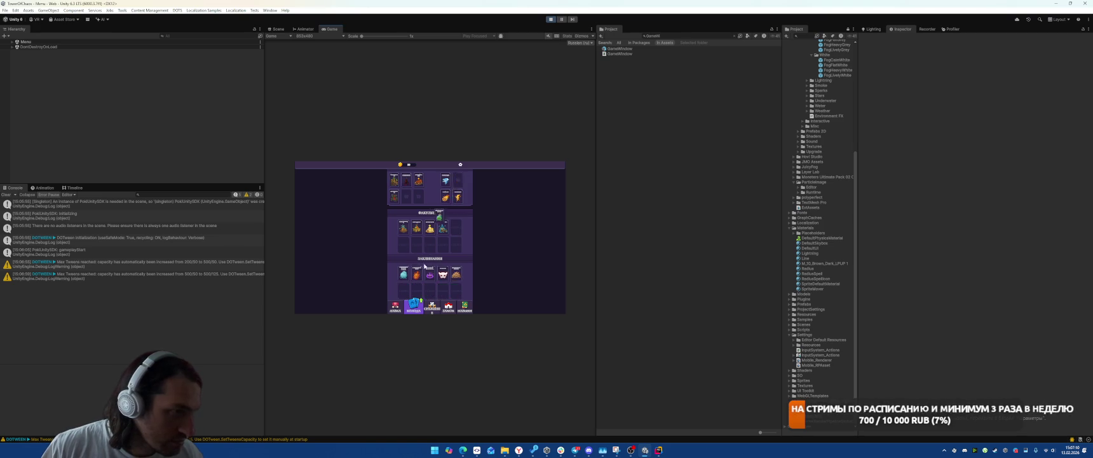
left_click(458, 181)
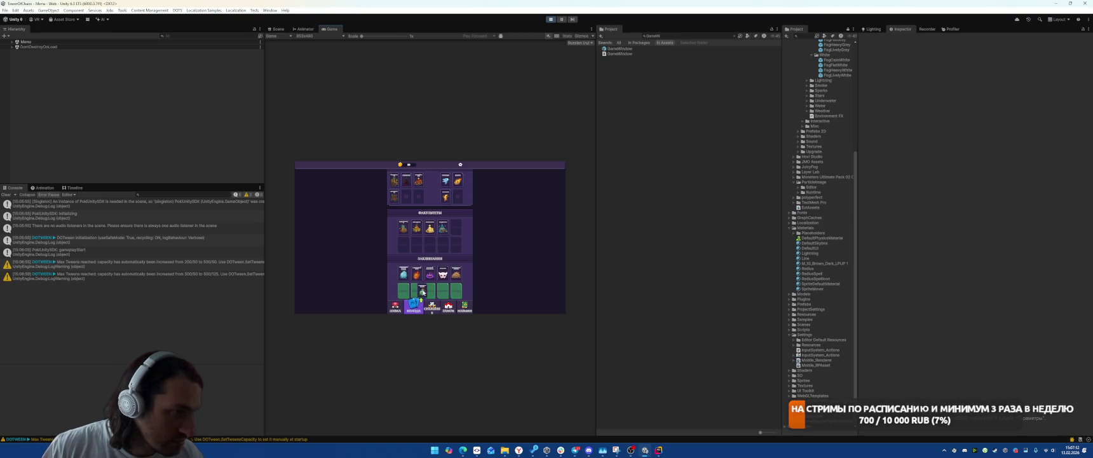
left_click(443, 274)
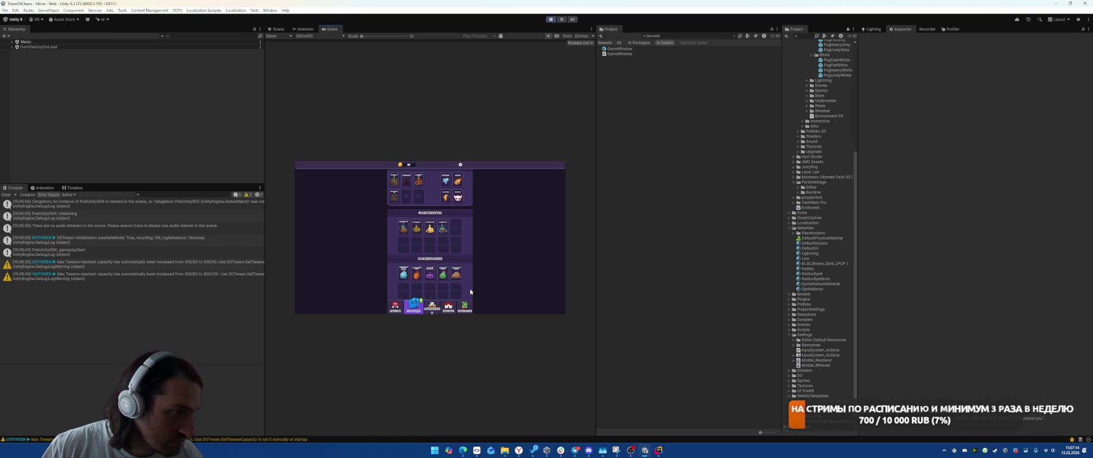
mouse_move(456, 275)
left_mouse_down()
mouse_move(453, 202)
mouse_move(453, 226)
left_mouse_up()
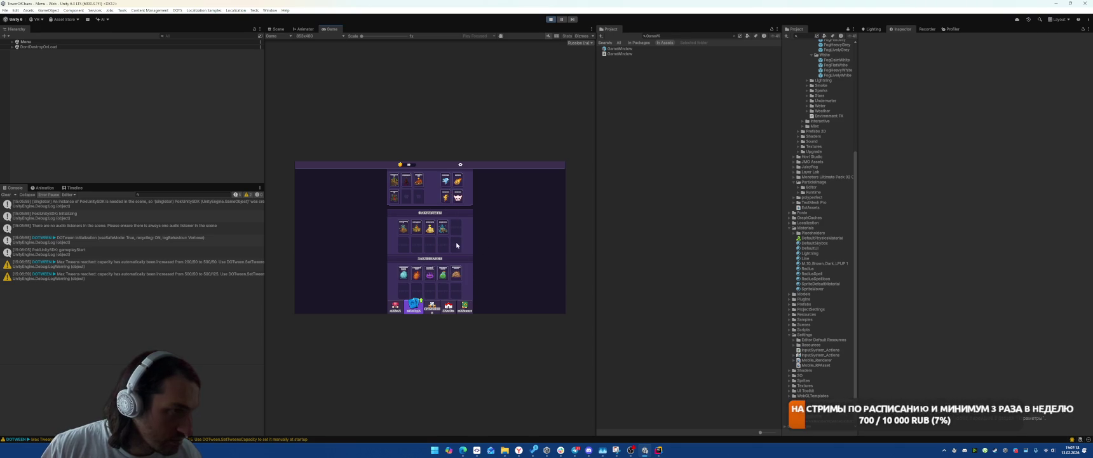
Launch the Уровень 4-5 battle and open the unassigned-reference error details
left_click(433, 307)
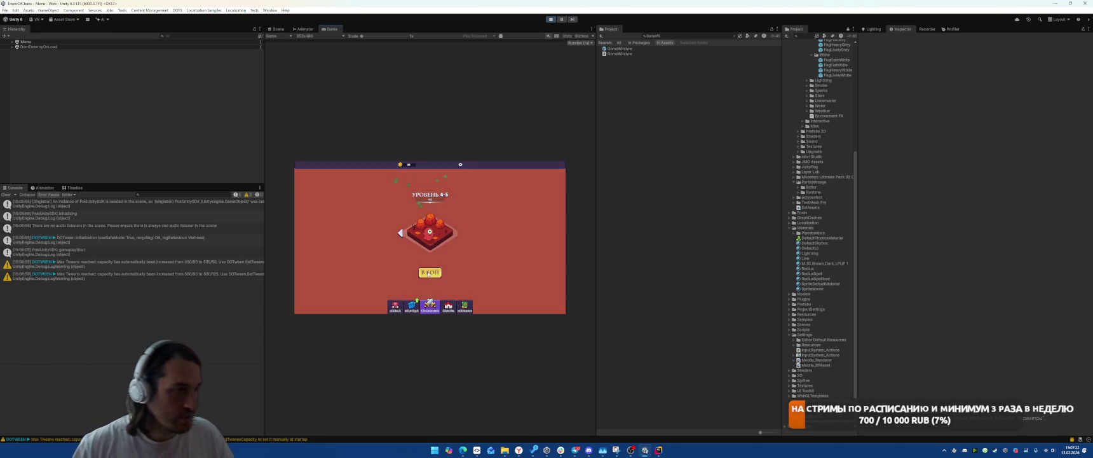
left_click(429, 272)
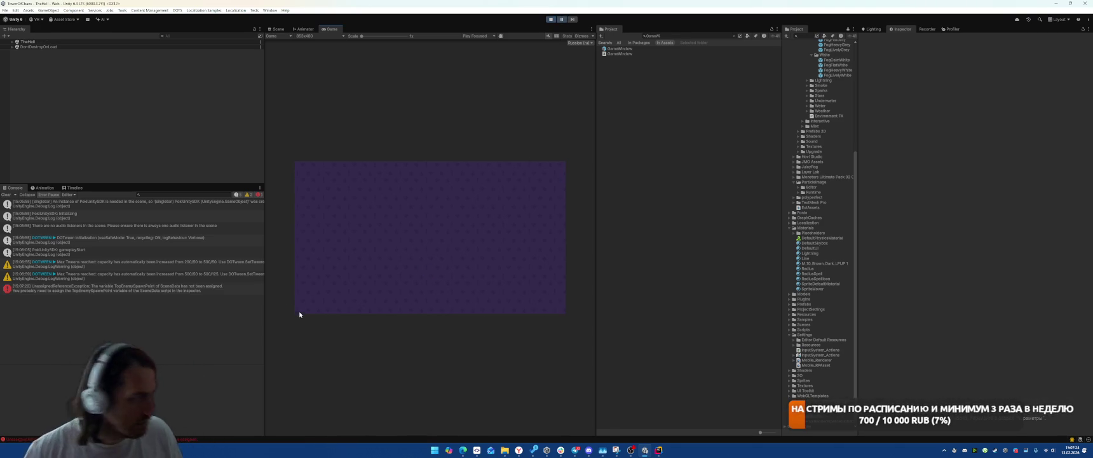
left_click(200, 288)
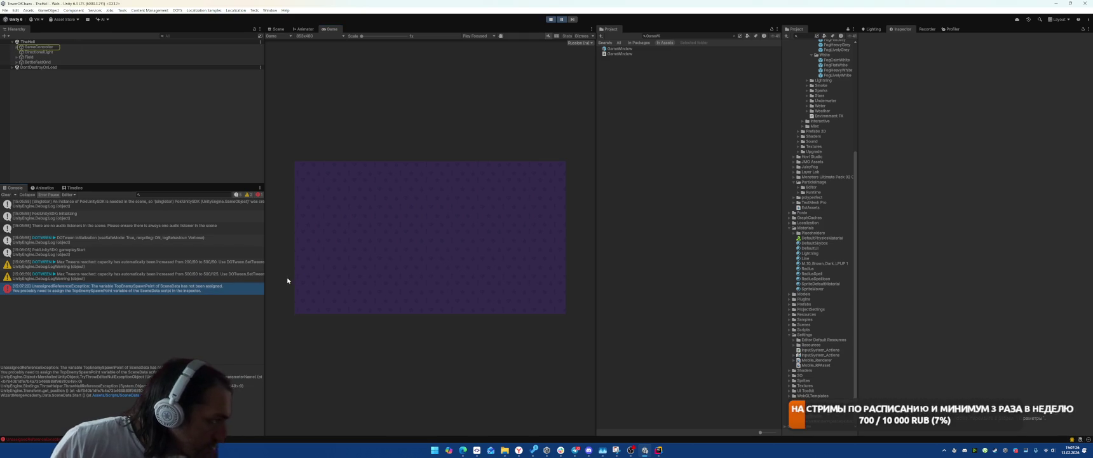
Stop play mode and open the TheHell scene from the Project search
left_click(57, 48)
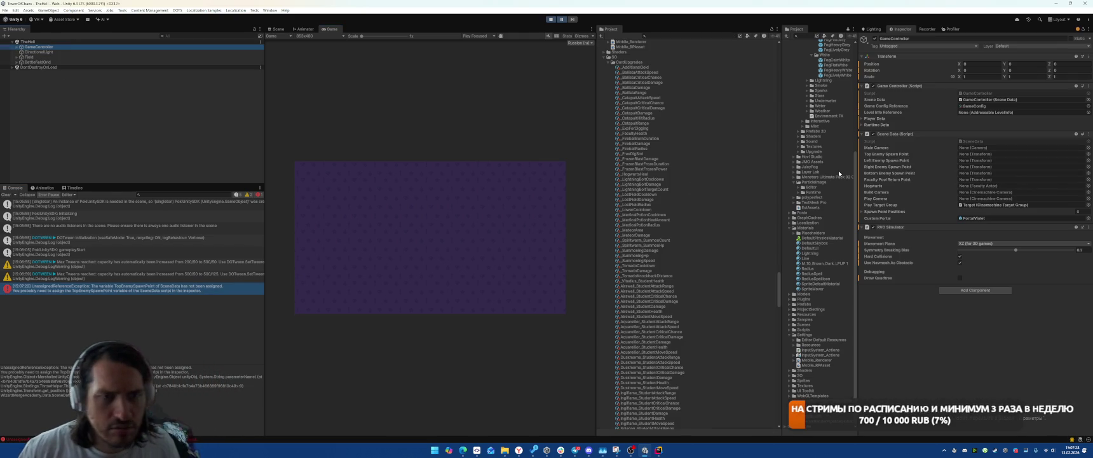
left_click(550, 19)
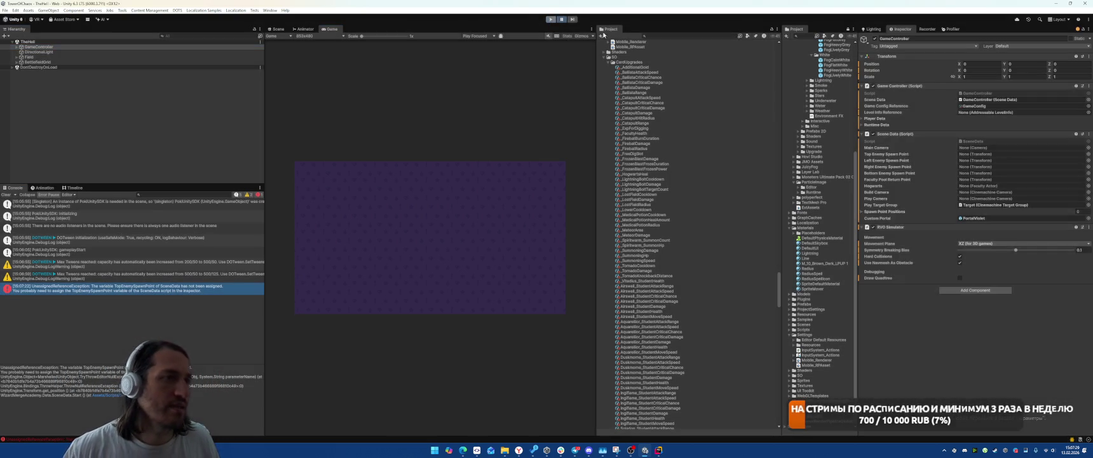
left_click(674, 36)
type("TheHell")
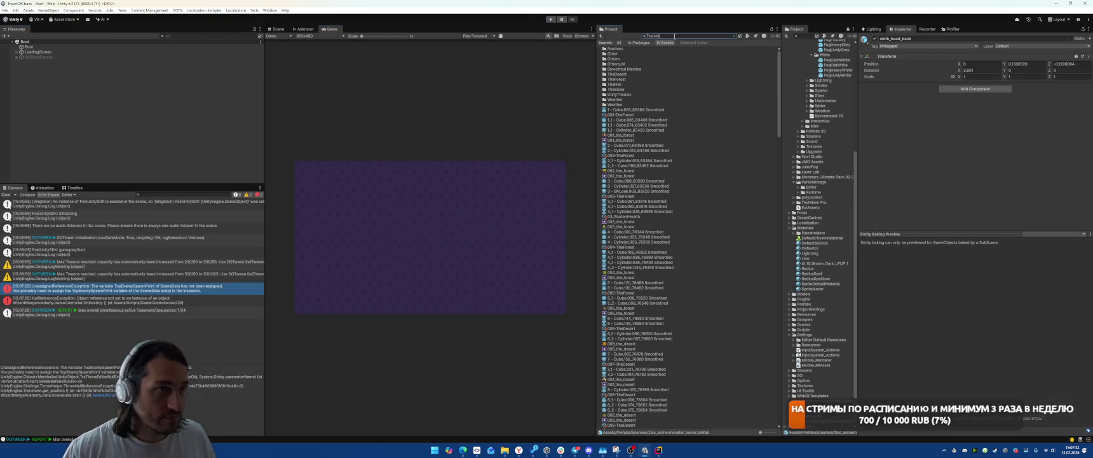
double_click(614, 78)
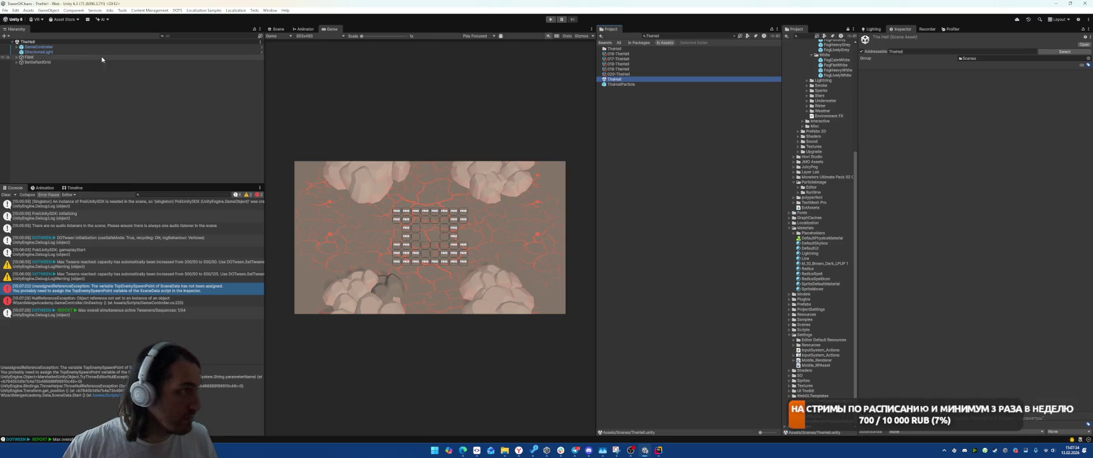
Revert Scene Data's prefab overrides and assign the PortalModel to Custom Portal
right_click(894, 152)
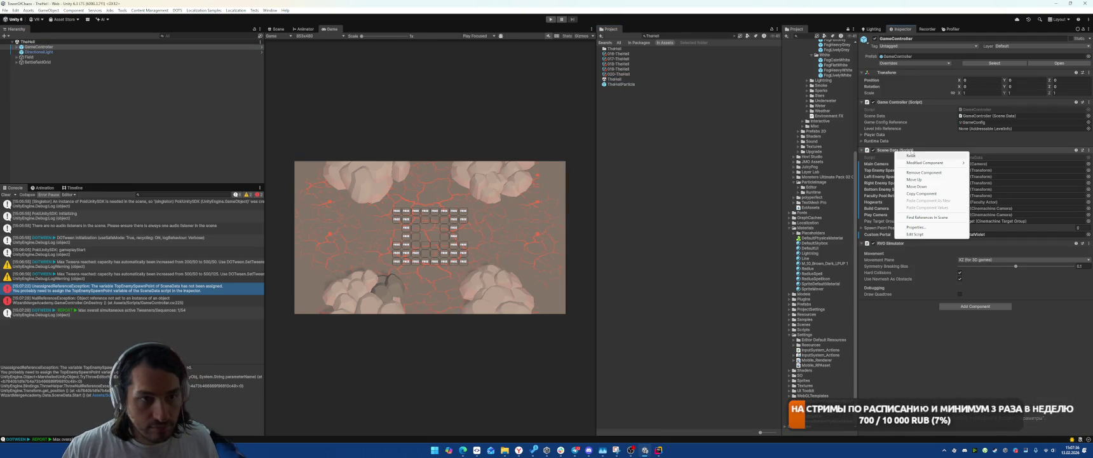
mouse_move(939, 165)
left_click(984, 169)
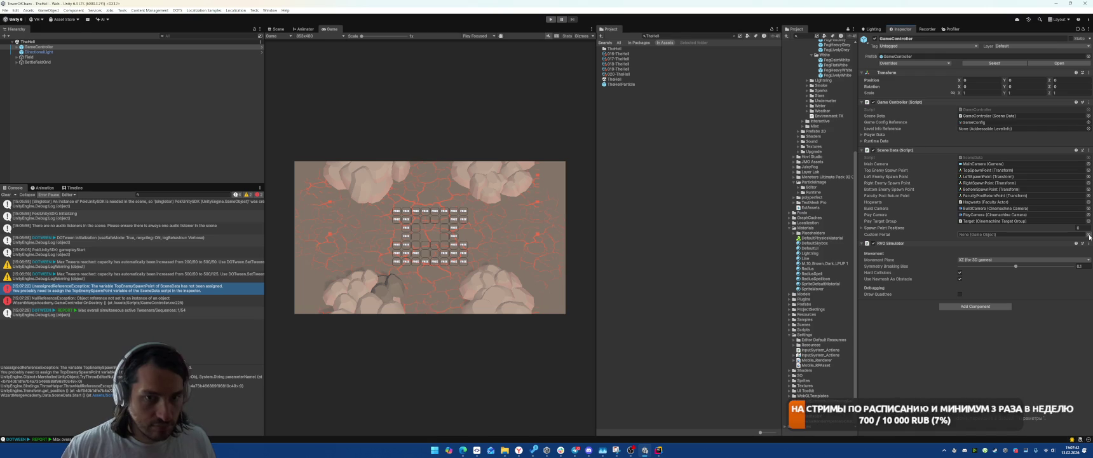
left_click(683, 36)
type("portal")
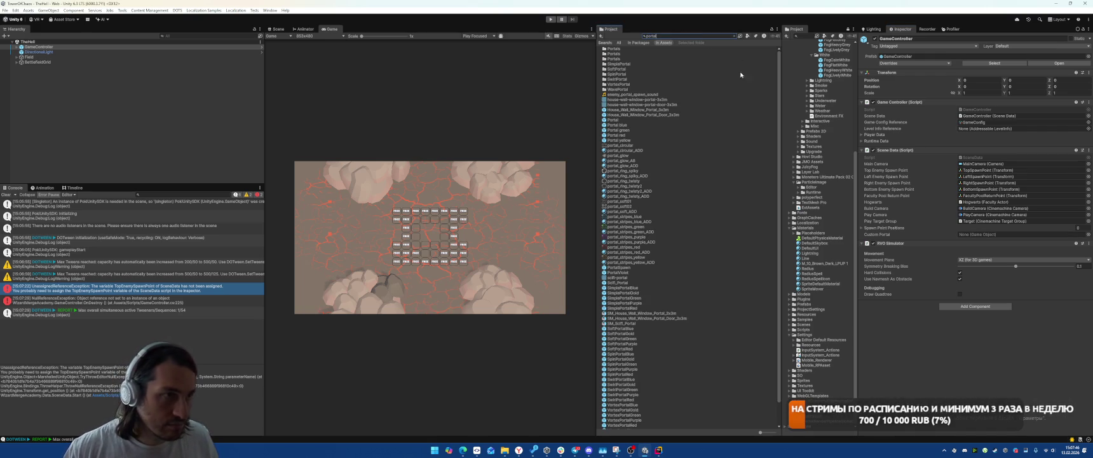
scroll(678, 180, "down", 2)
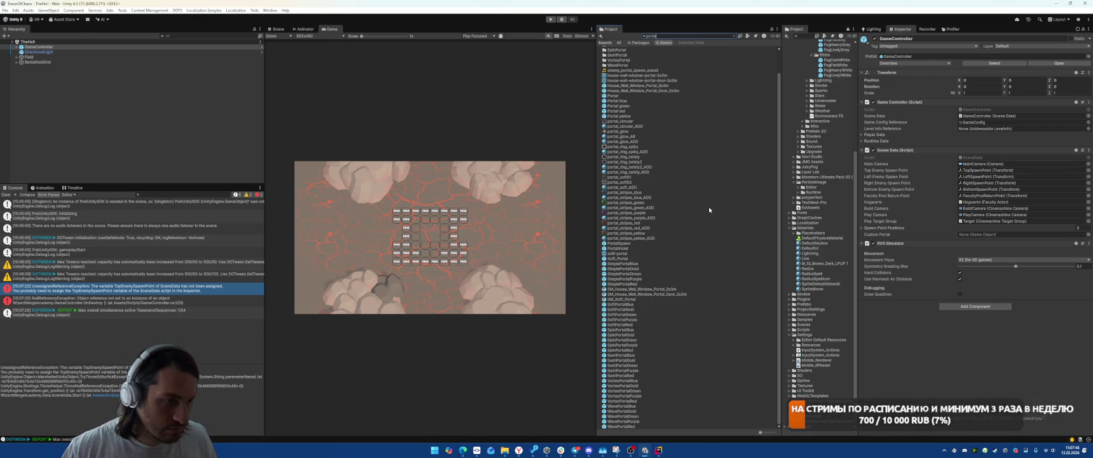
mouse_move(620, 248)
left_mouse_down()
mouse_move(1017, 233)
mouse_move(994, 252)
mouse_move(1017, 234)
left_mouse_up()
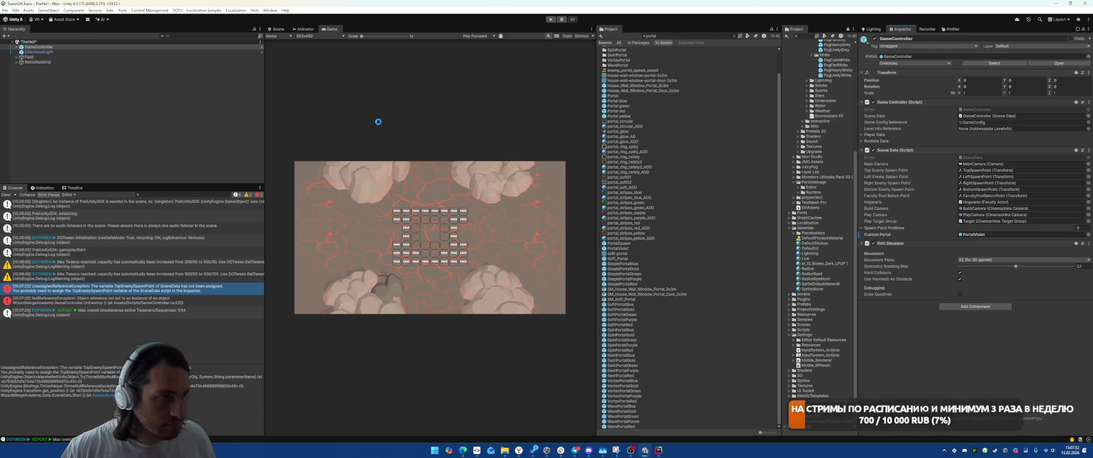
Search for and open the Boot scene
left_click(685, 36)
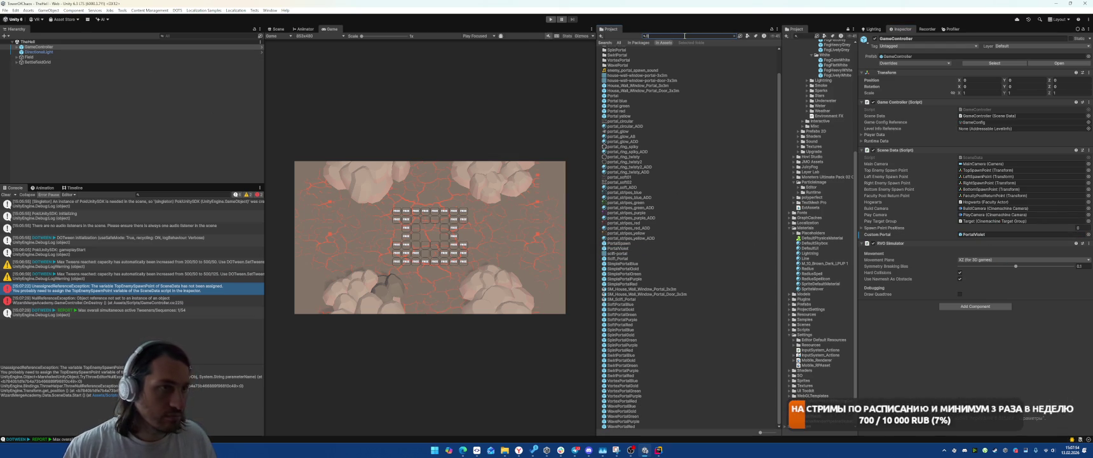
type("oot")
double_click(612, 53)
Play the game, start the battle, place three units on the grid and begin the wave
left_click(551, 19)
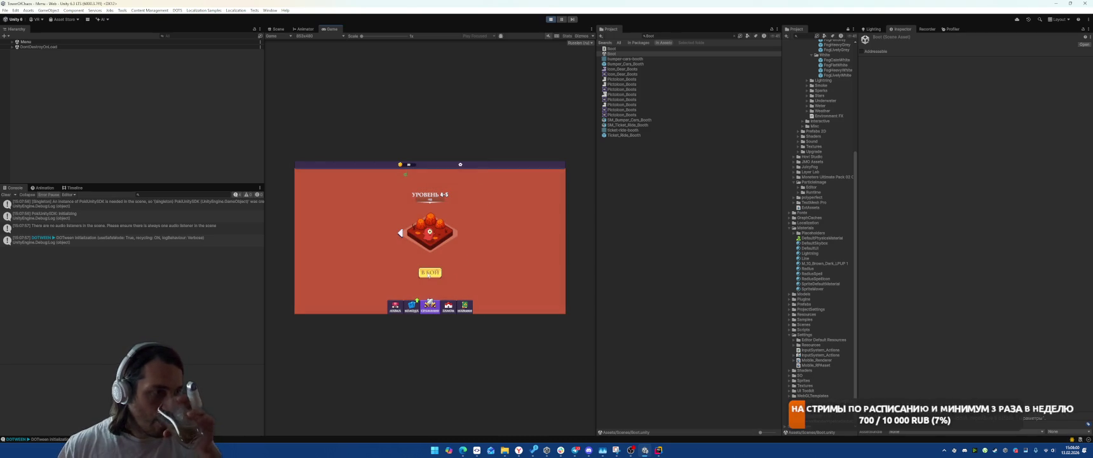
left_click(429, 273)
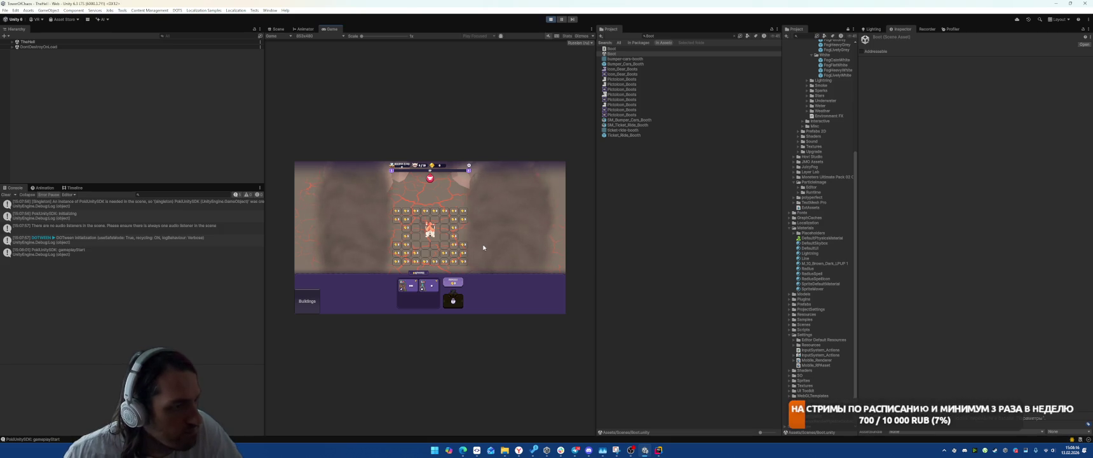
left_click(421, 287)
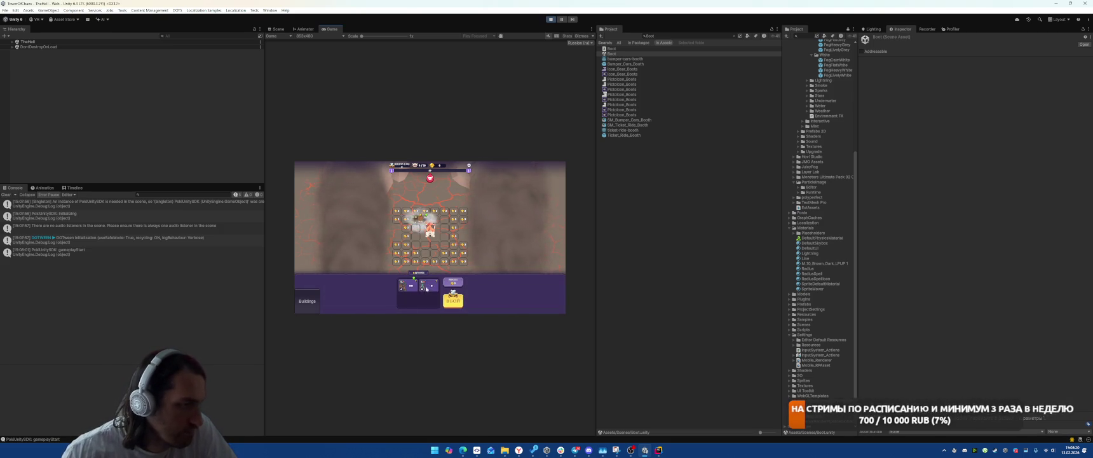
left_click(421, 288)
left_click(420, 304)
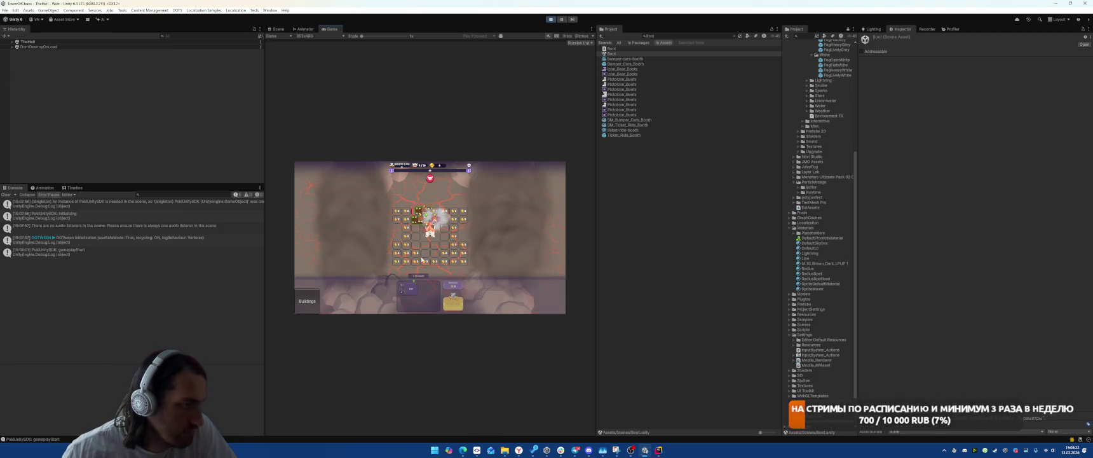
left_click(453, 301)
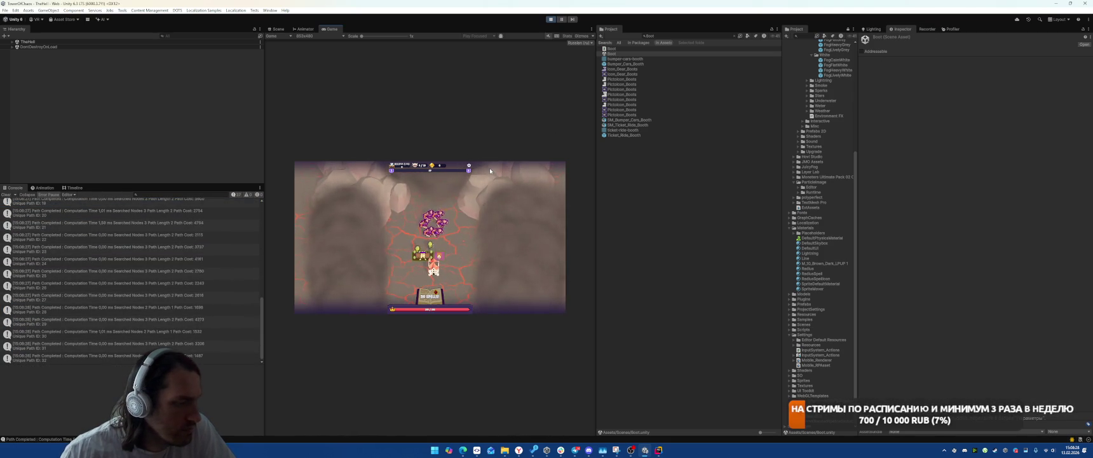
Inspect the GameWindow clone in TheHell and record a new Recorder take
left_click(13, 43)
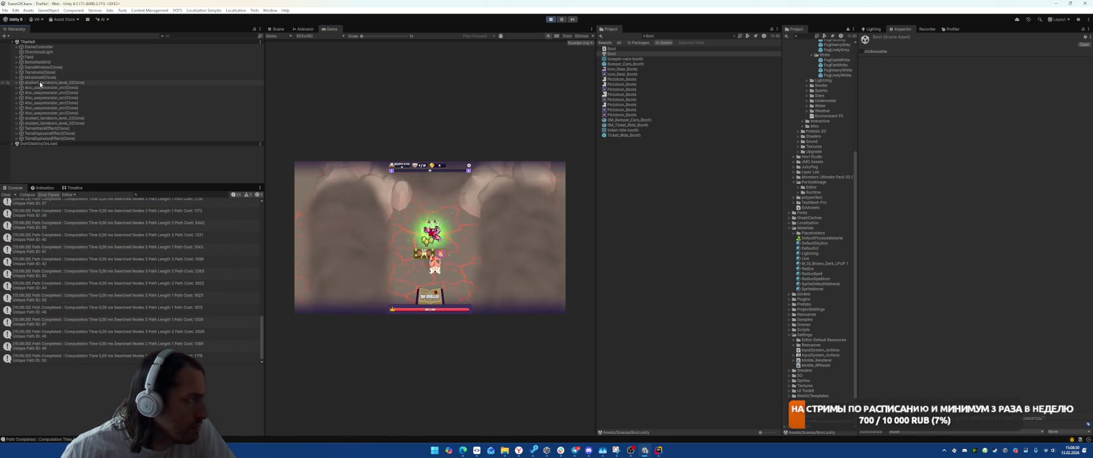
left_click(51, 66)
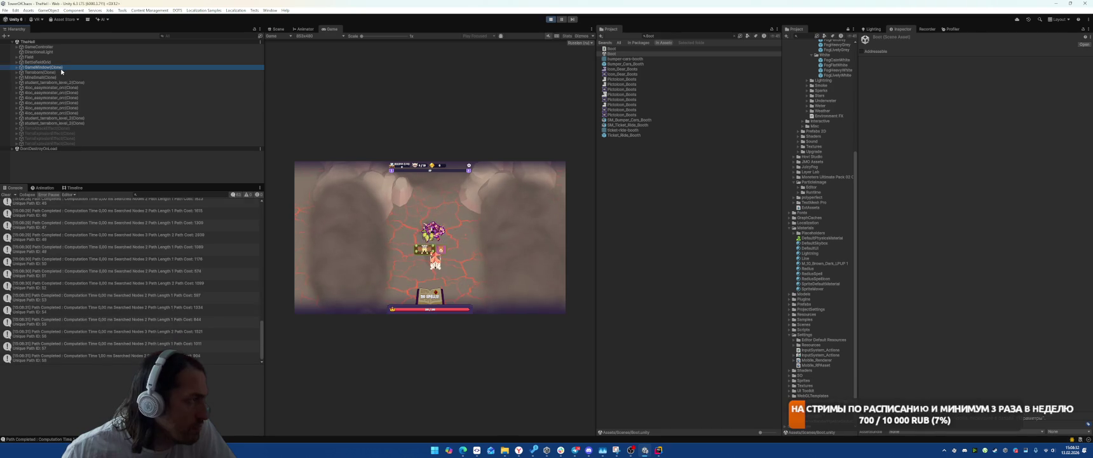
left_click(928, 29)
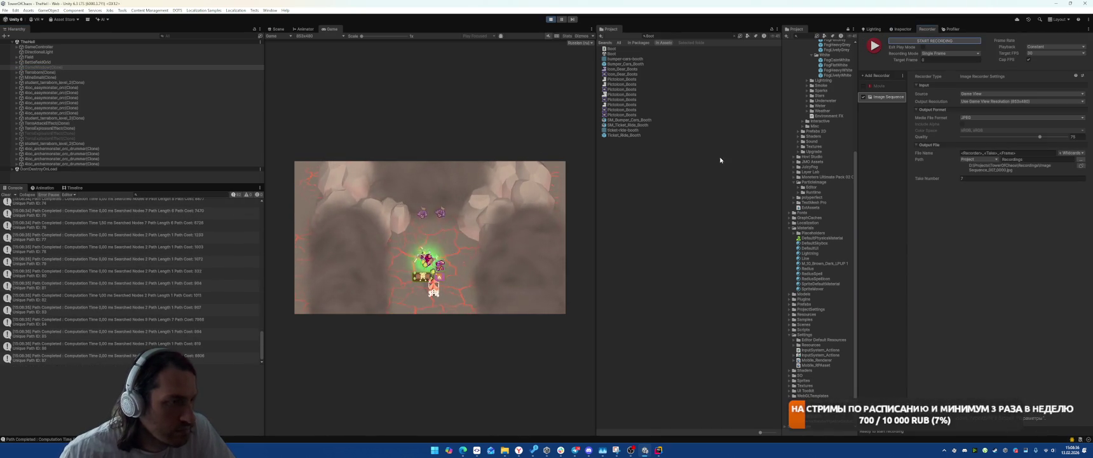
left_click(925, 42)
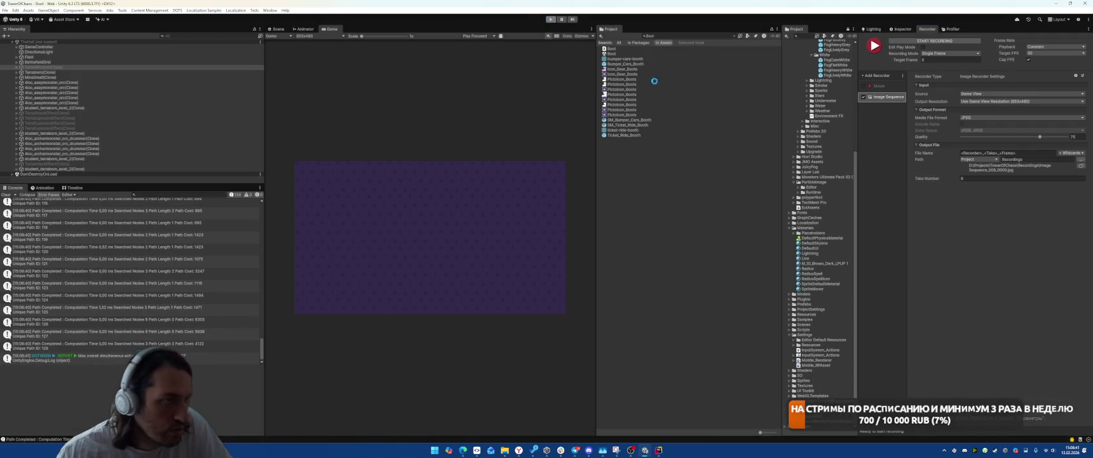
left_click(676, 37)
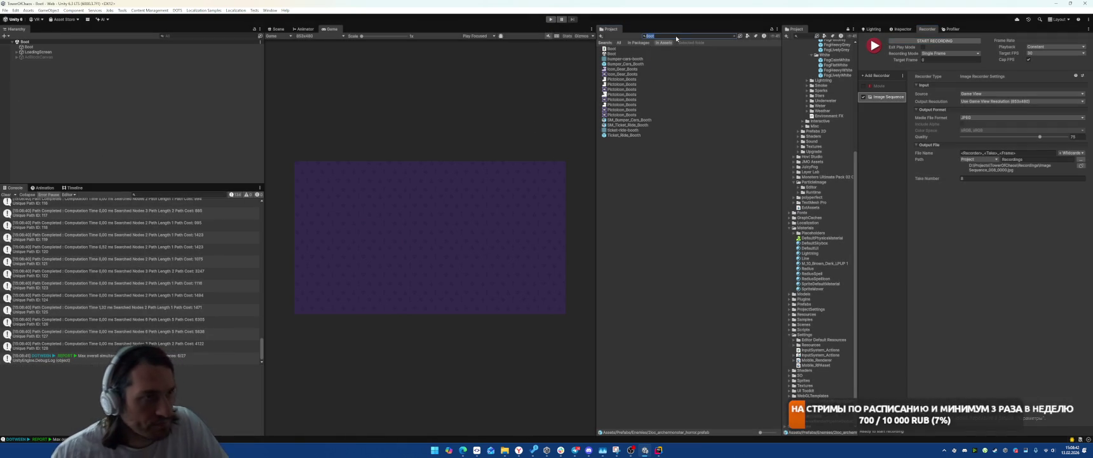
Open TheHell in the Scene view and frame FogOfWarLively_2 under StaticView
type("TheHell")
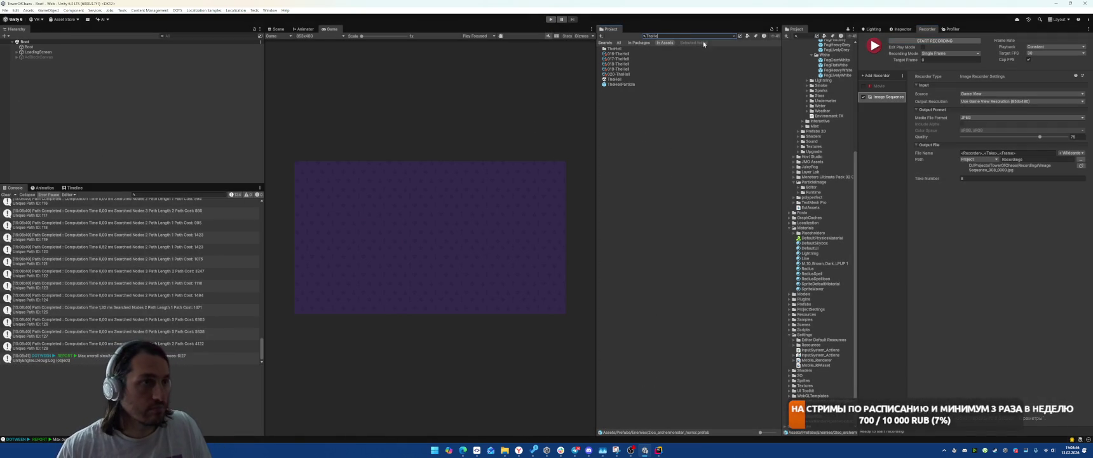
double_click(615, 79)
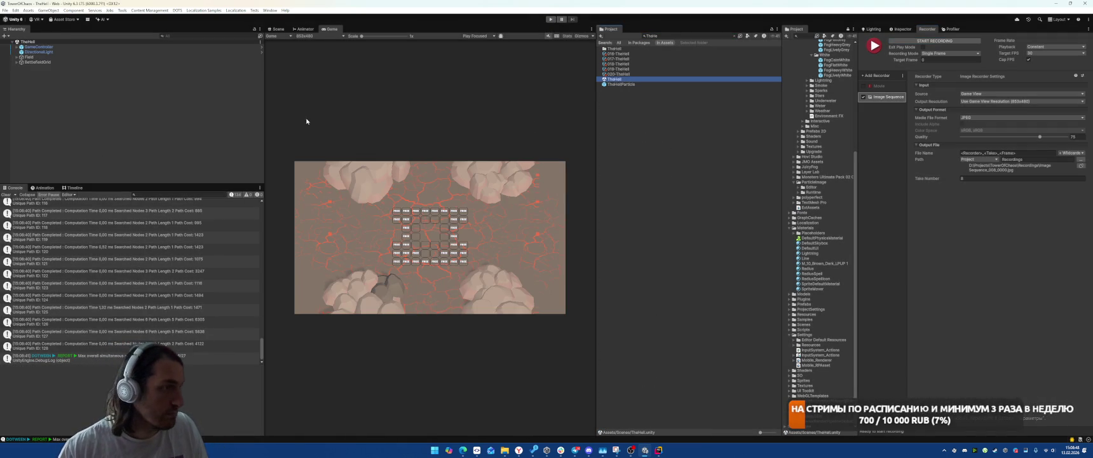
left_click(278, 29)
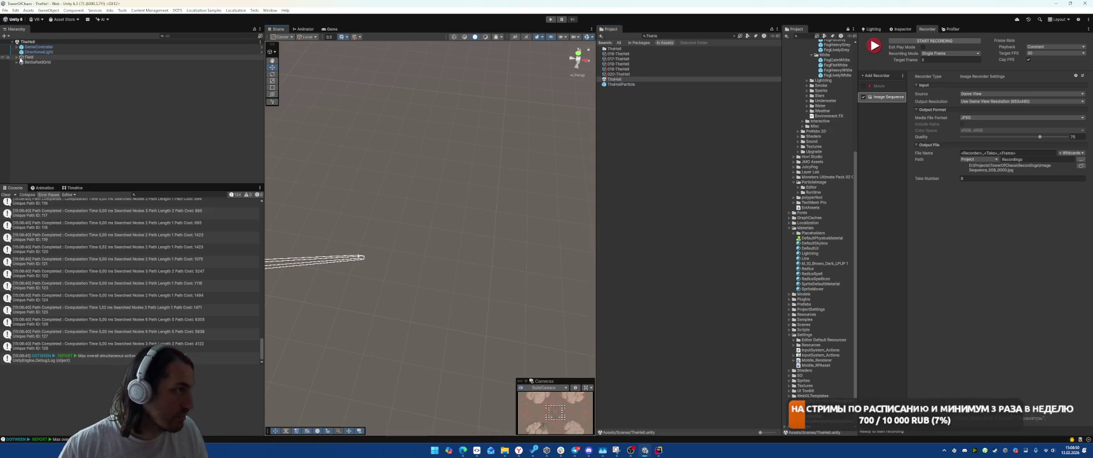
left_click(21, 61)
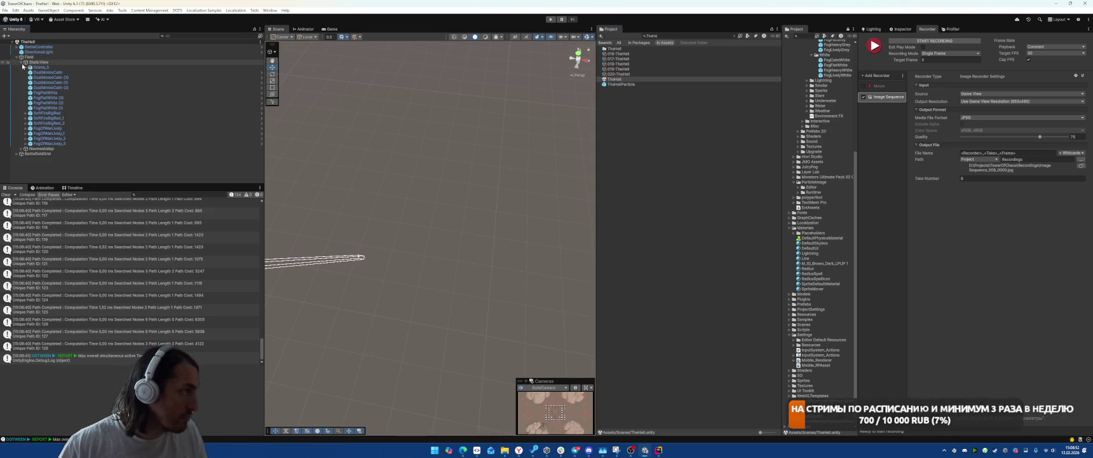
double_click(86, 134)
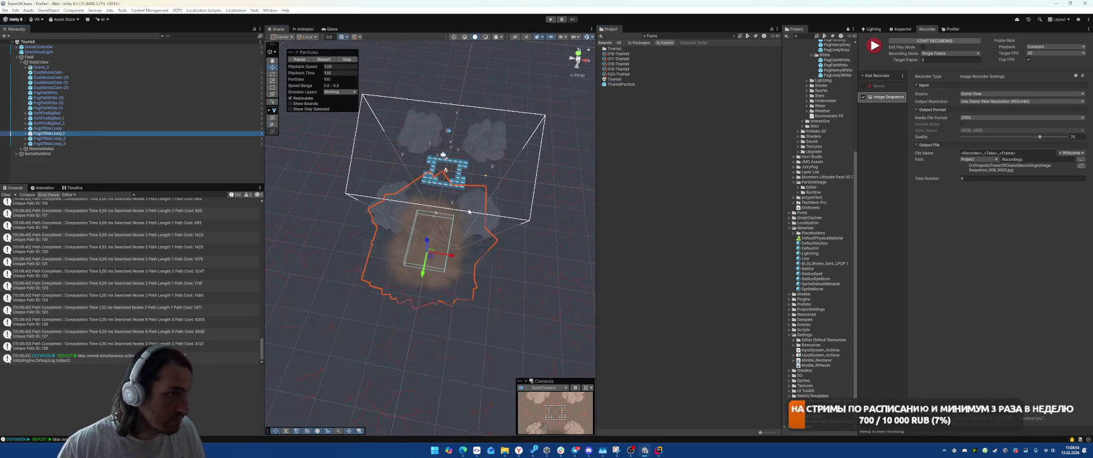
Set Shape Scale X and Y to 20 on all four FogOfWarLively emitters
left_click(48, 128)
left_click(49, 143, "shift")
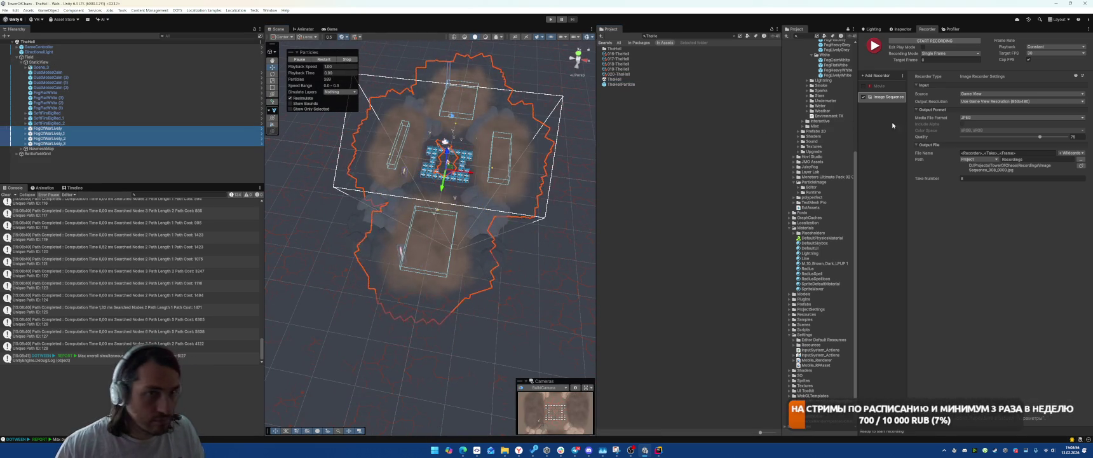
left_click(903, 29)
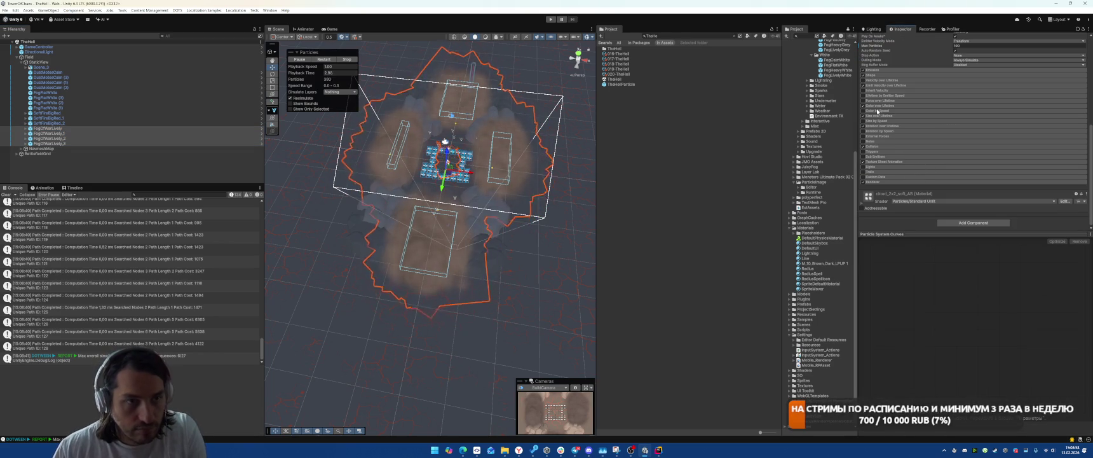
left_click(872, 75)
double_click(979, 106)
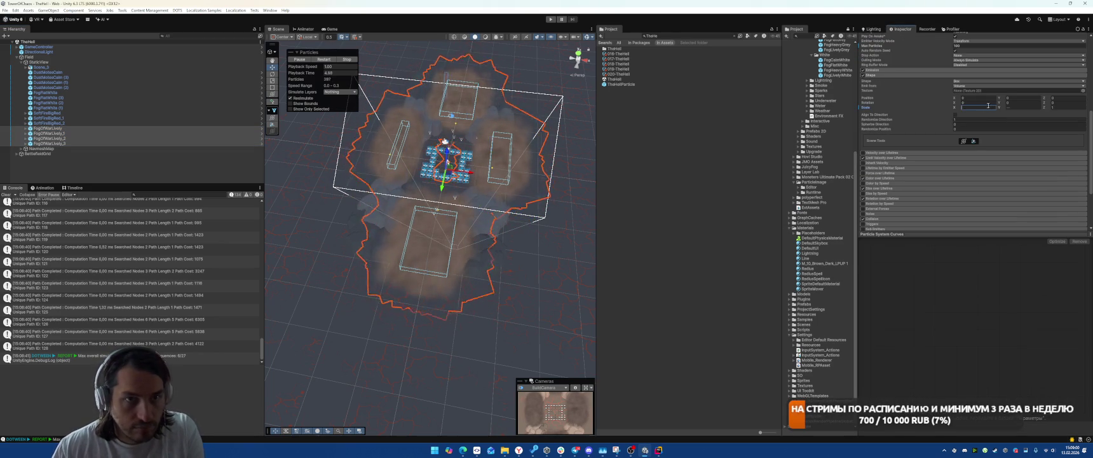
type("20")
double_click(1022, 107)
type("20")
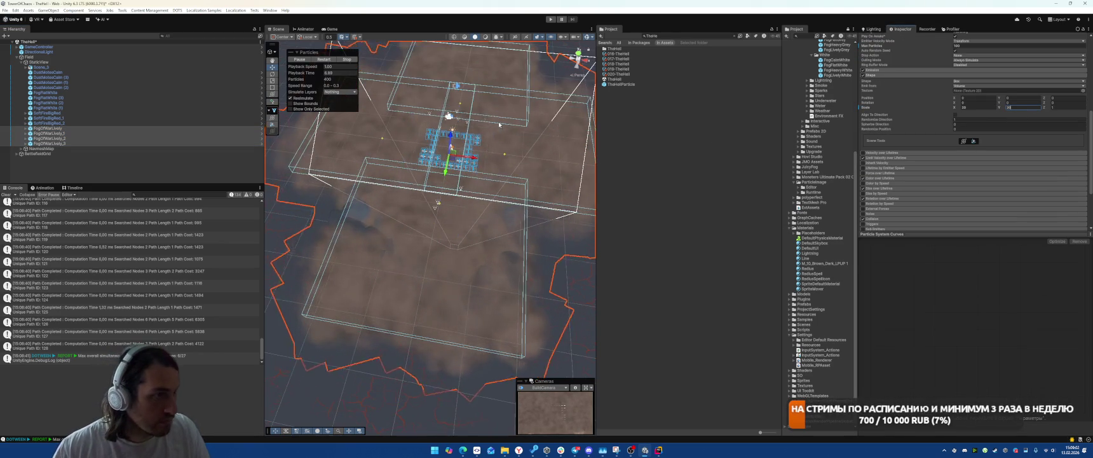
Drag FogOfWarLively farther back from the board with the move gizmo
left_click_drag(499, 119, 525, 119)
scroll(1018, 86, "up", 10)
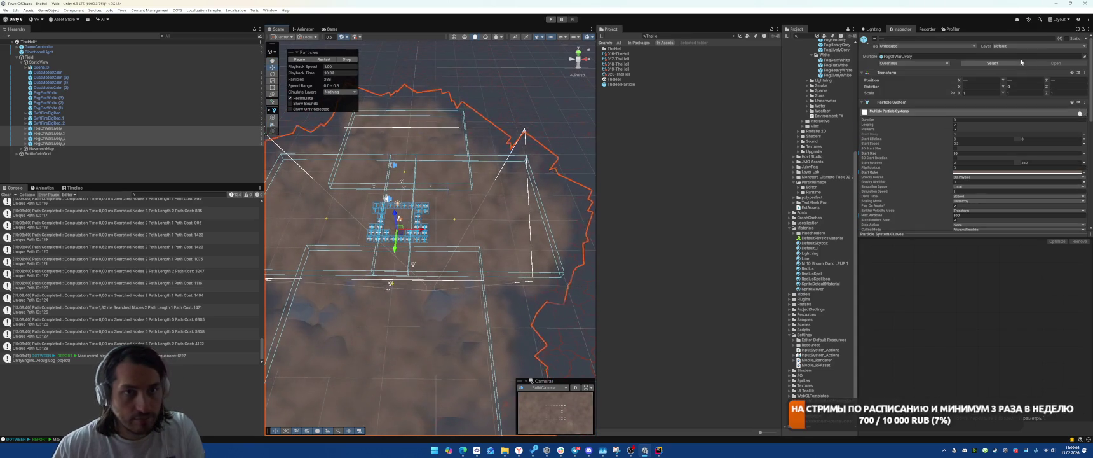
left_click(1008, 80)
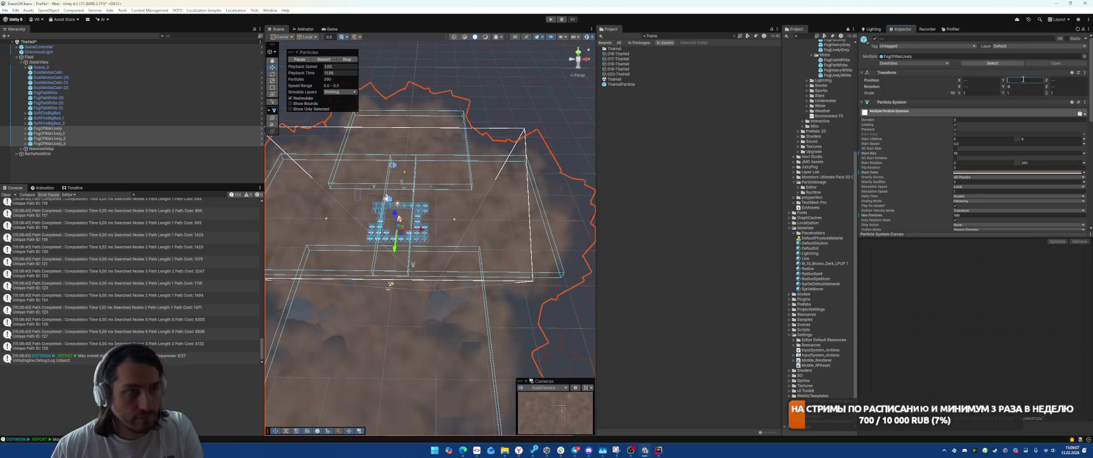
left_click(408, 167)
mouse_move(409, 166)
left_mouse_down()
mouse_move(414, 127)
mouse_move(412, 147)
left_mouse_up()
left_click(51, 133)
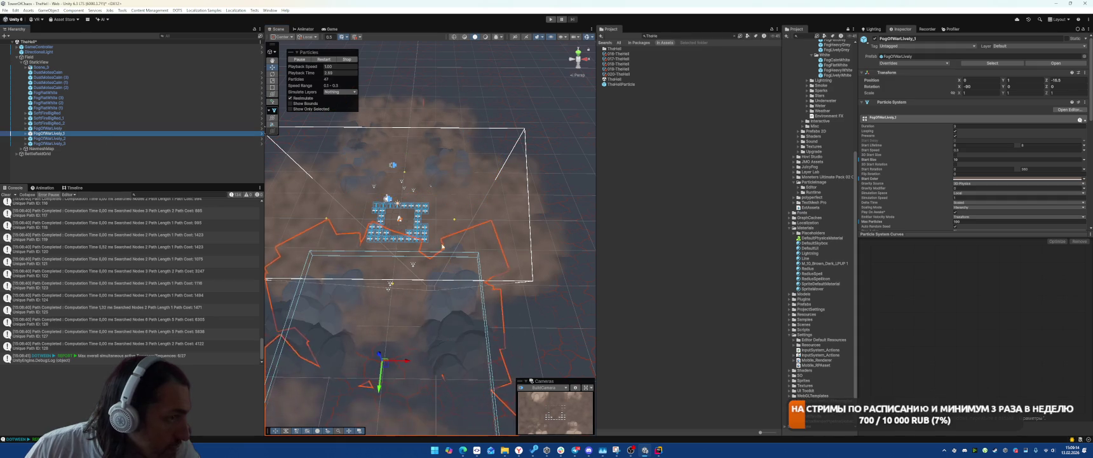
Nudge FogOfWarLively_1, move FogOfWarLively_2 to the right and FogOfWarLively_3 left
mouse_move(382, 367)
left_mouse_down()
mouse_move(394, 361)
mouse_move(389, 373)
left_mouse_up()
left_click(496, 214)
mouse_move(450, 223)
left_mouse_down()
mouse_move(525, 236)
mouse_move(506, 232)
left_mouse_up()
left_click(127, 143)
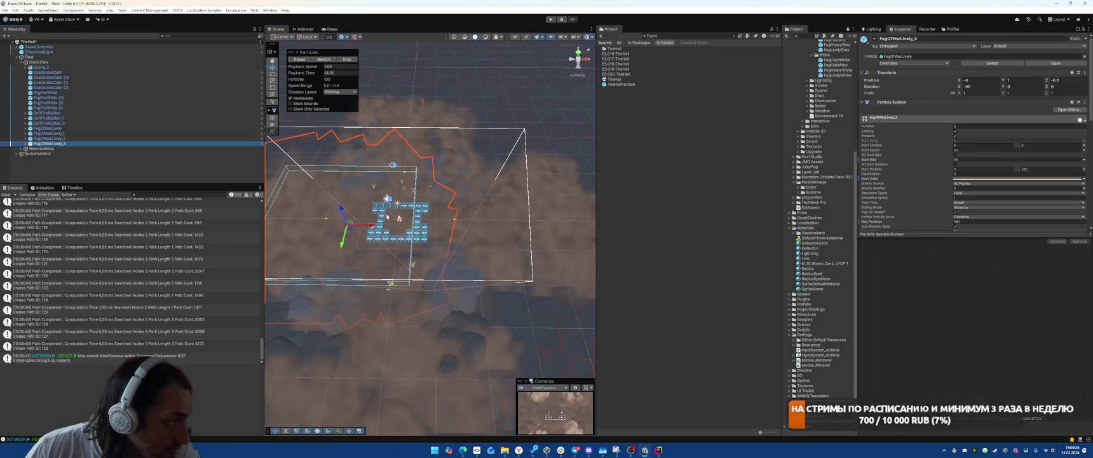
left_click_drag(352, 232, 287, 236)
Preview the fog, then set Position Y to 1.5 for all four emitters
left_click(329, 30)
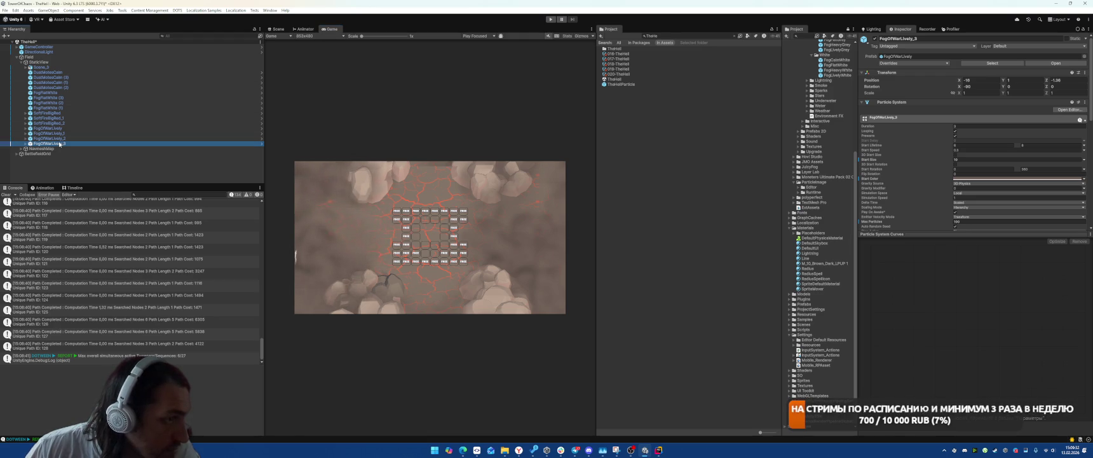
left_click(278, 28)
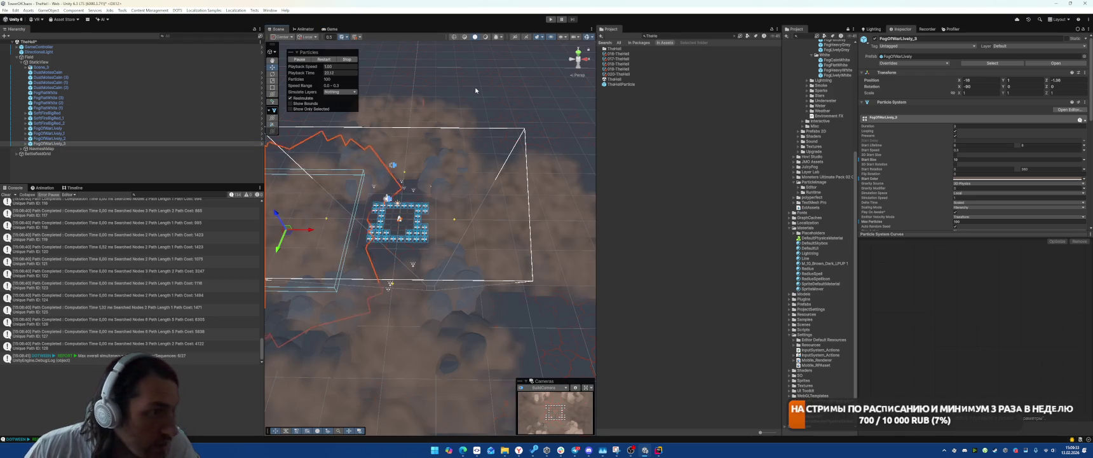
left_click(554, 216)
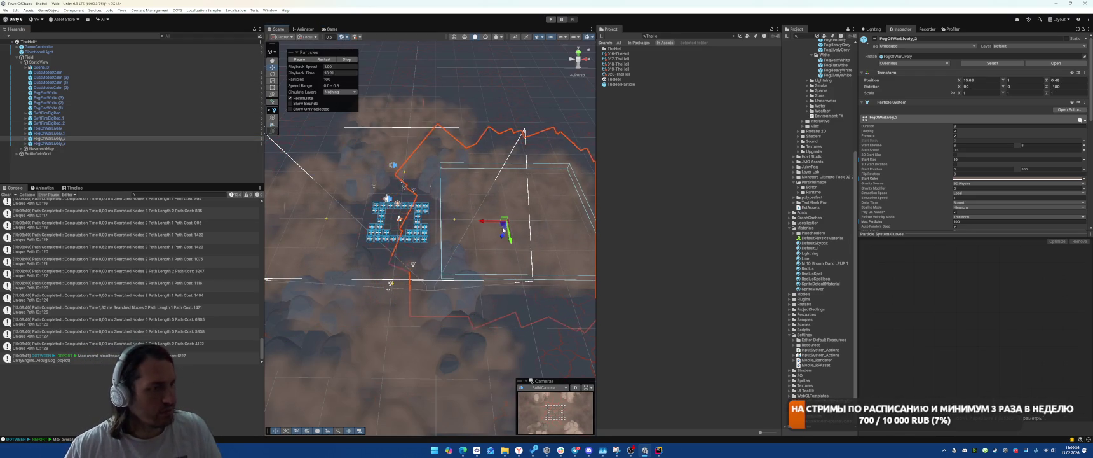
left_click(78, 134, "ctrl")
left_click(77, 143, "ctrl")
left_click(1015, 80)
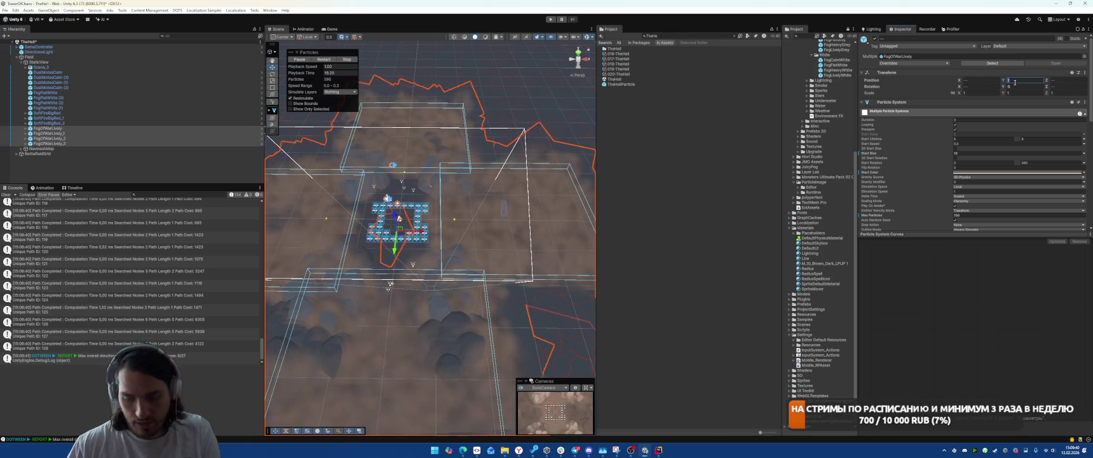
type("2")
key("ctrl+2")
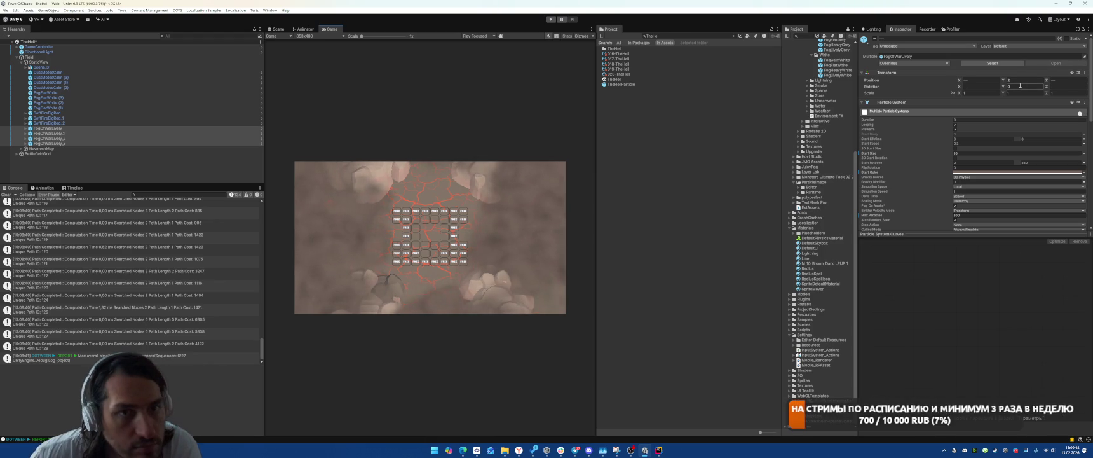
type("1.5")
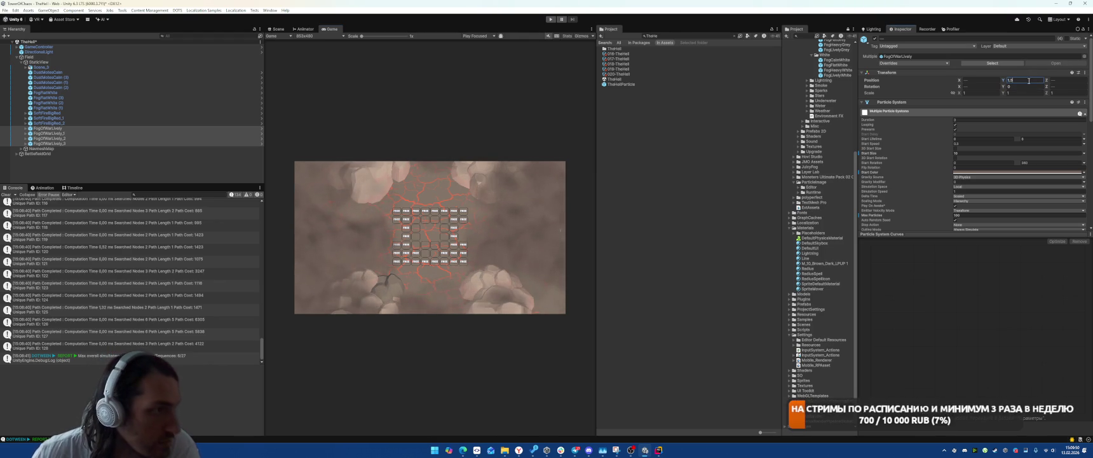
Bring FogOfWarLively slightly closer and move FogOfWarLively_1 farther back and higher
left_click(275, 29)
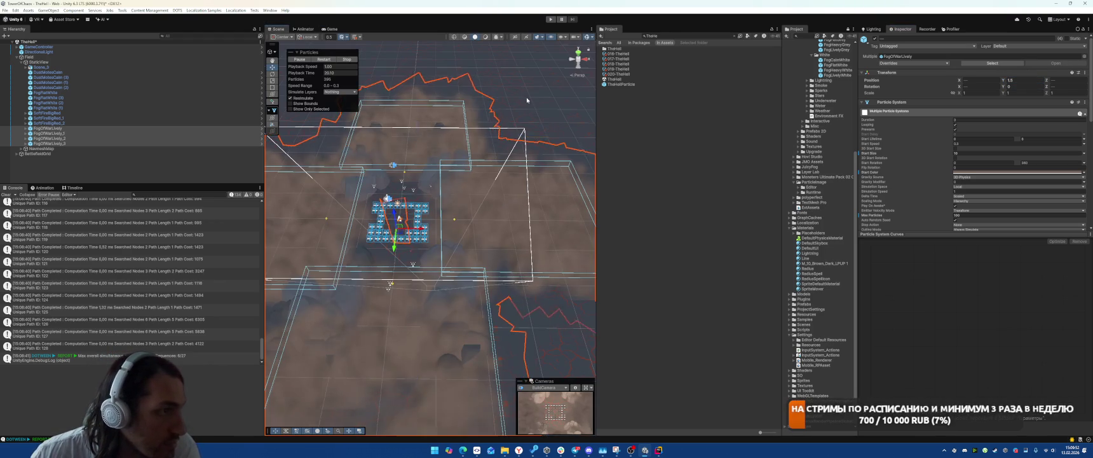
left_click(410, 127)
left_click_drag(412, 143, 410, 150)
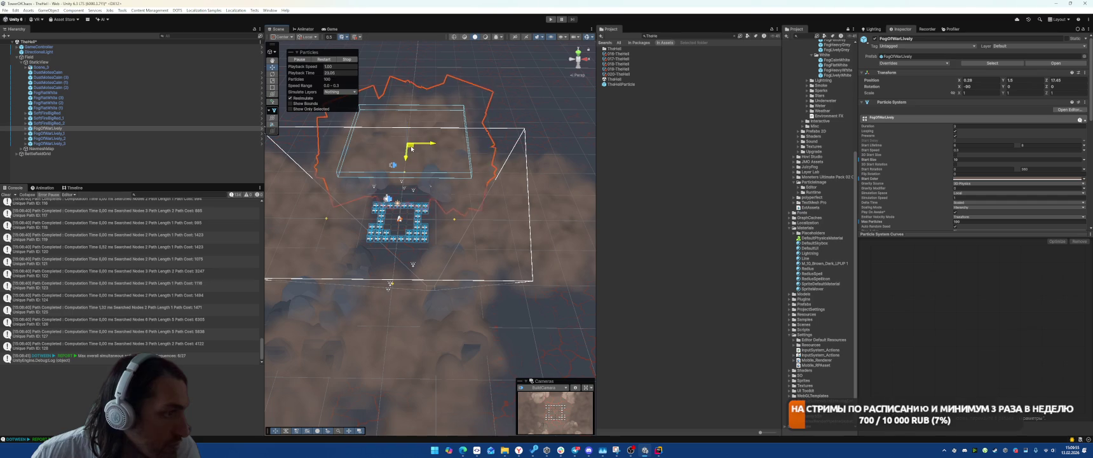
left_click(58, 144)
left_click(51, 138)
left_click(50, 133)
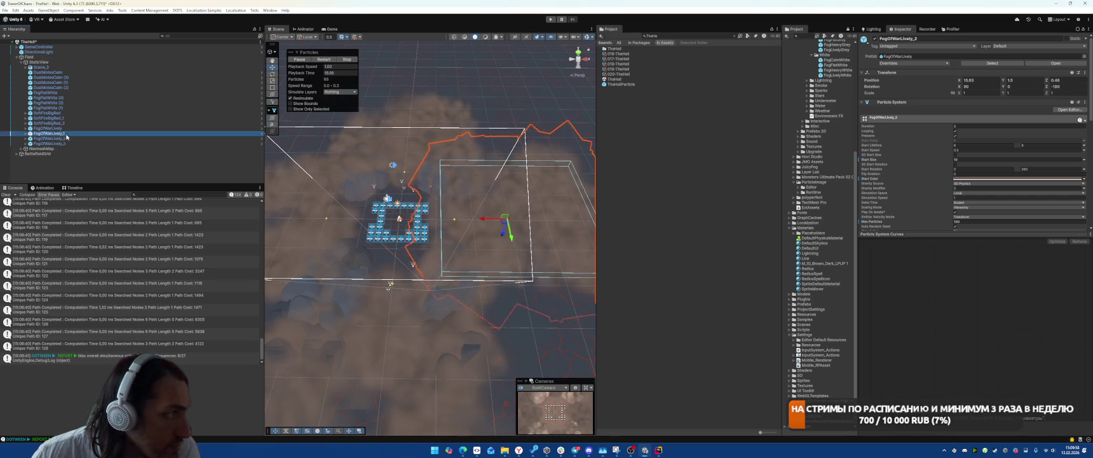
left_click_drag(384, 397, 375, 410)
Narrow FogOfWarLively_1 (X ≈10.5) and FogOfWarLively shapes; shrink FogOfWarLively_2 Y to ≈17.6
scroll(1026, 227, "down", 4)
left_click(963, 181)
left_click_drag(964, 180, 809, 186)
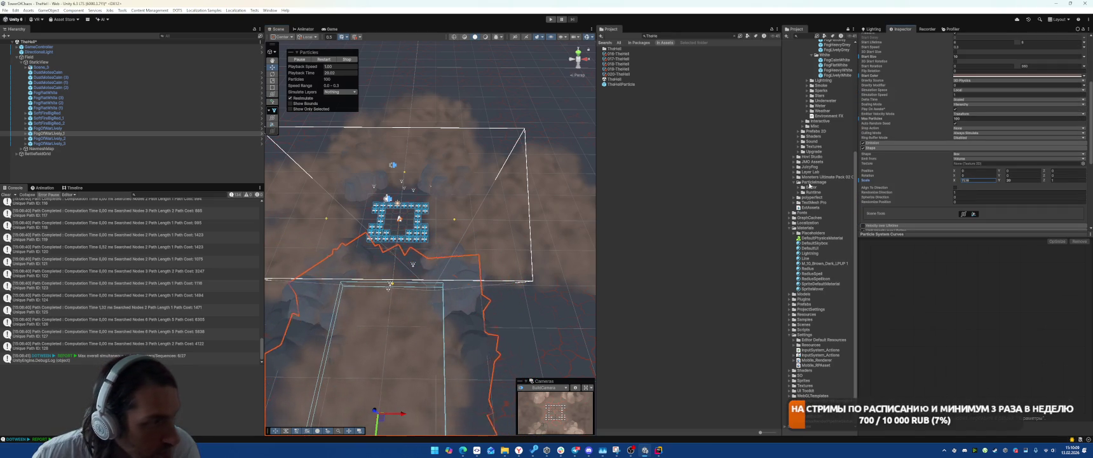
left_click(48, 128)
left_click_drag(964, 181, 928, 183)
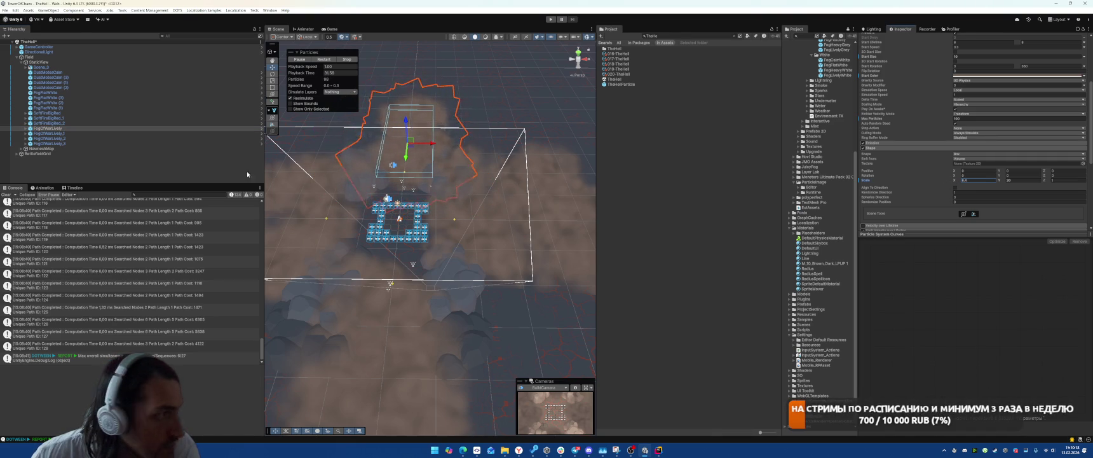
left_click(511, 229)
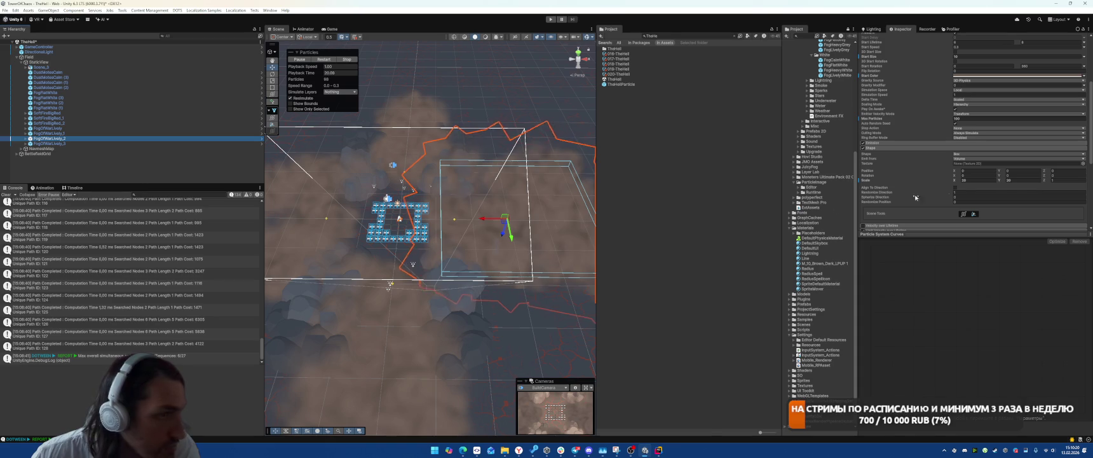
left_click_drag(1000, 181, 991, 186)
left_click(471, 306)
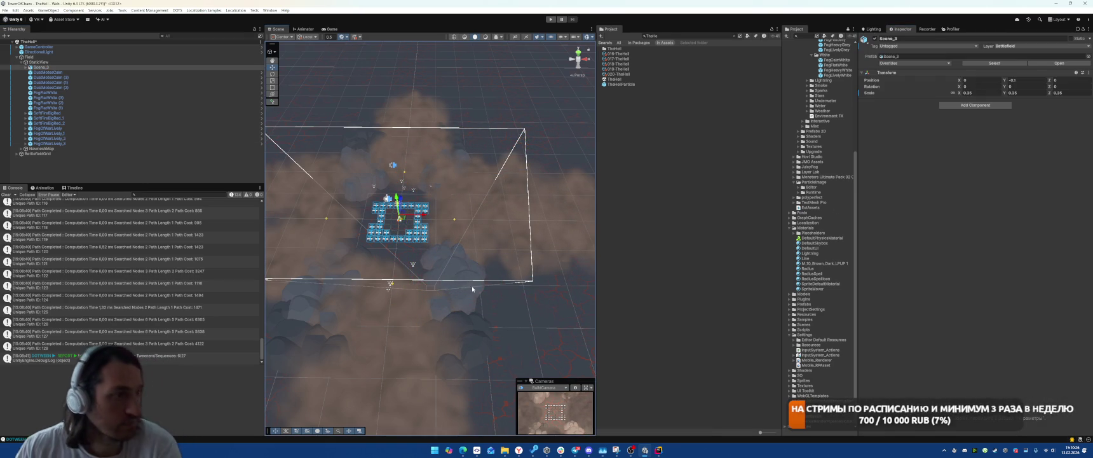
Duplicate the mountain rock and move the copy further right
key("ctrl+d")
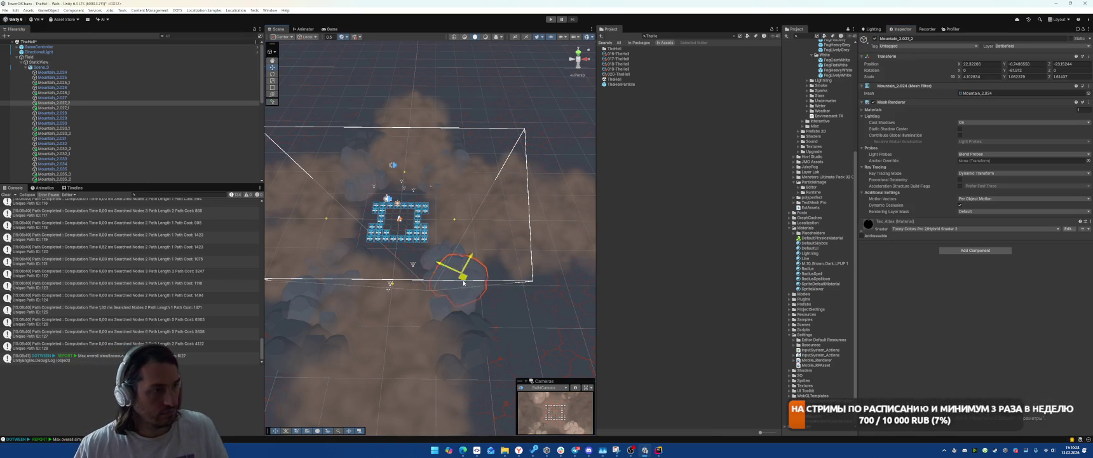
left_click_drag(471, 306, 509, 295)
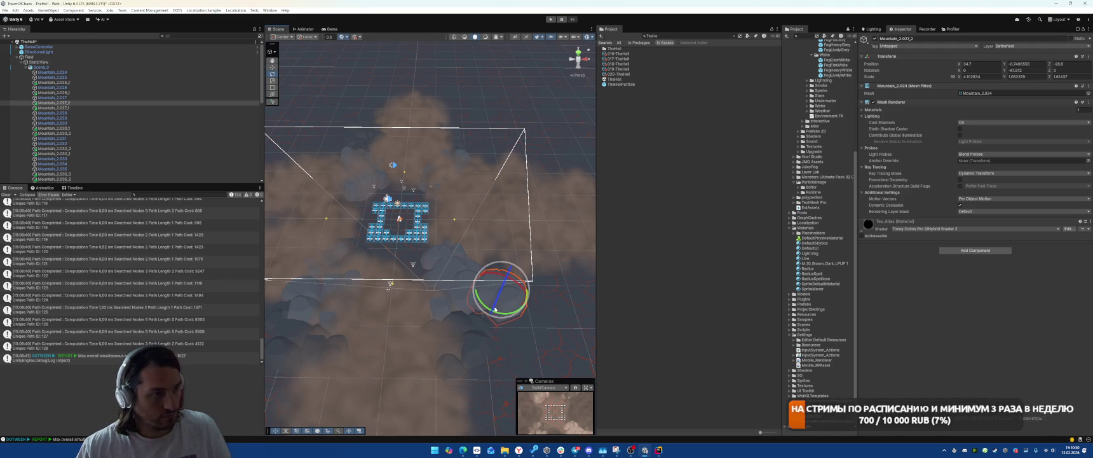
left_click(467, 344)
left_click(526, 328)
left_click(468, 321)
left_click(577, 311)
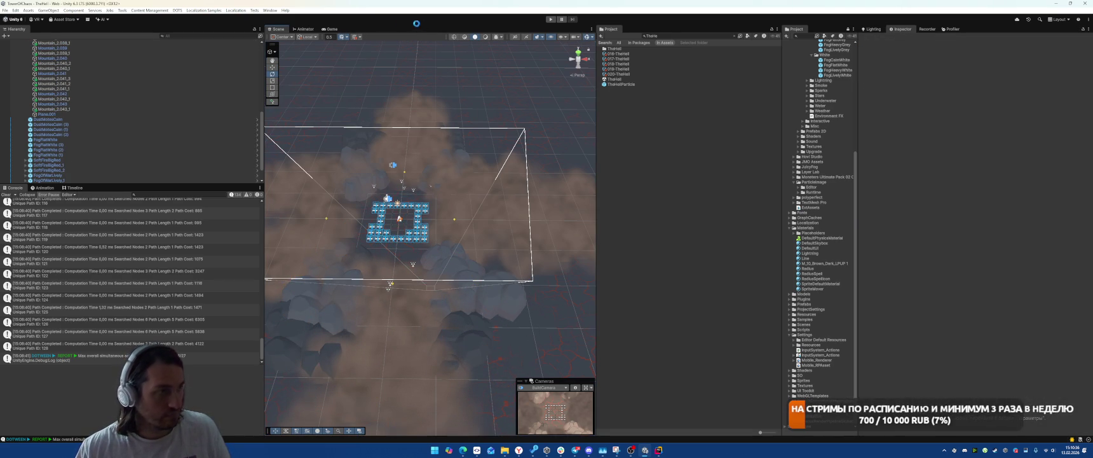
Set FogOfWarLively_3's Shape Scale Y to 10 and preview its particles
left_click(310, 193)
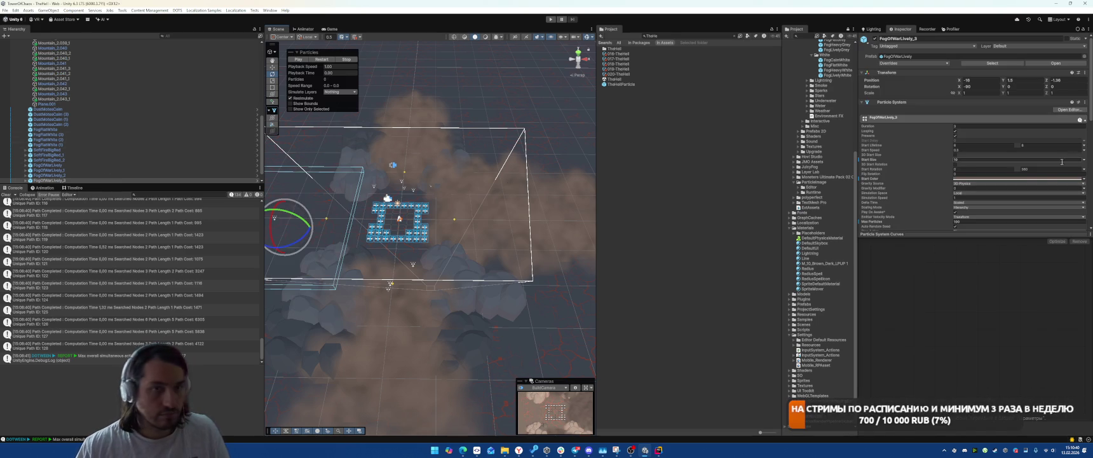
scroll(1072, 160, "down", 3)
type("10")
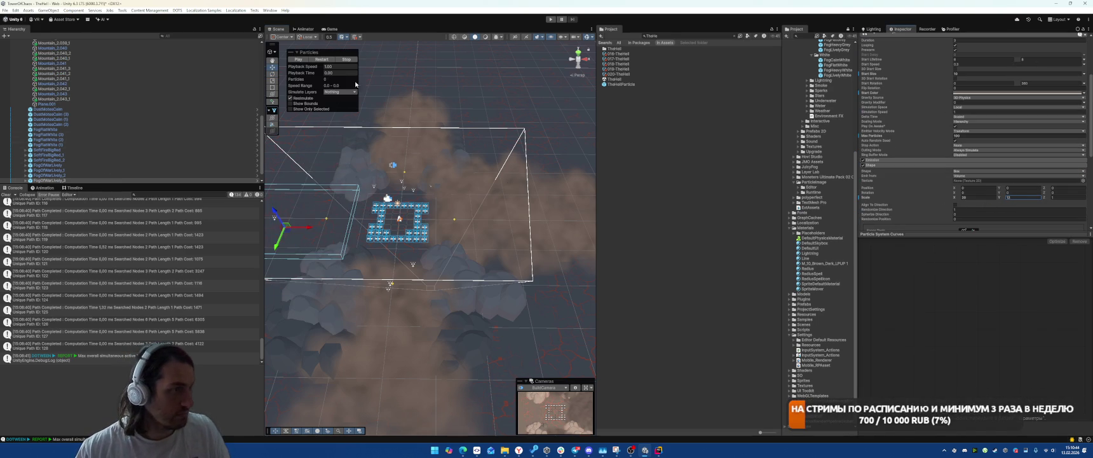
left_click(318, 59)
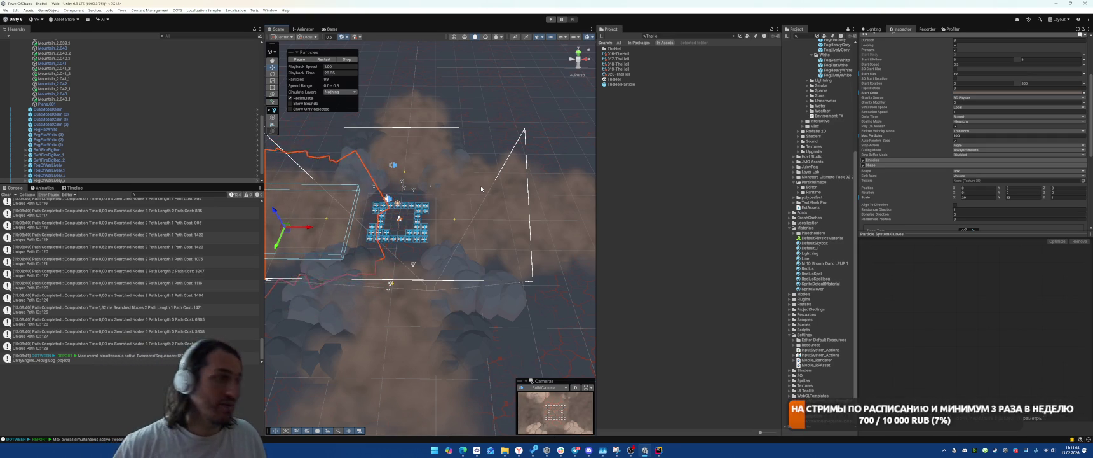
Find the Boot scene in the Project search, open it and start play mode
key("BackSpace")
type("Boloot")
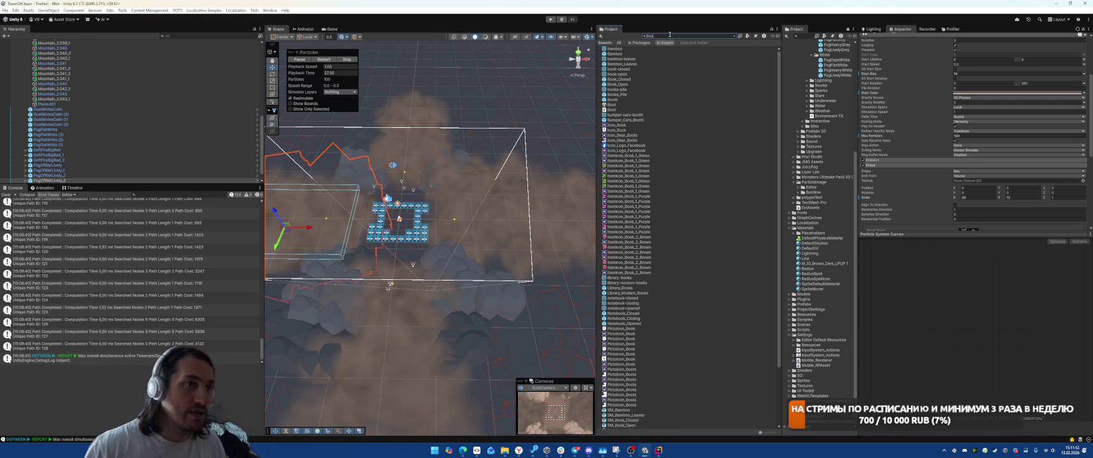
double_click(613, 53)
key("ctrl+p")
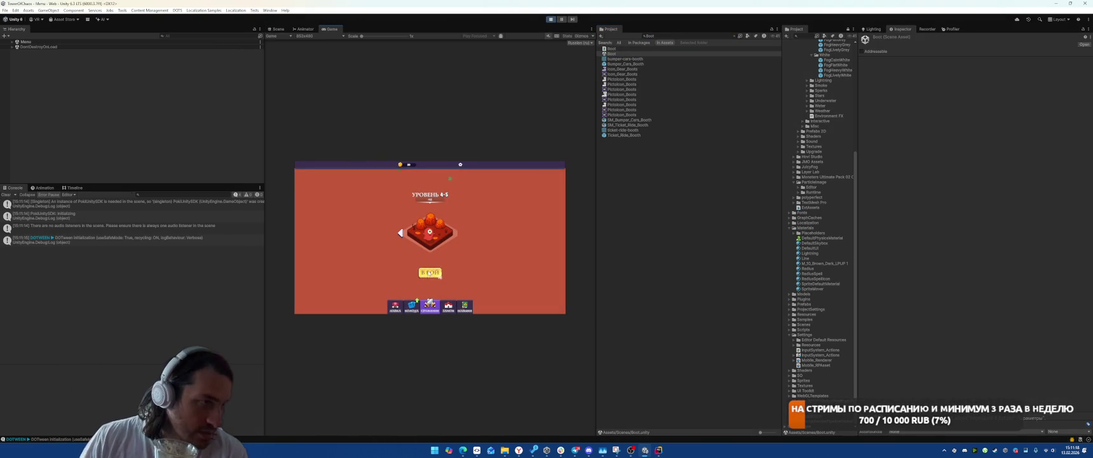
Enter level 4-5 and place buildings on the grid, buying a new hand for 10 gold
left_click(428, 273)
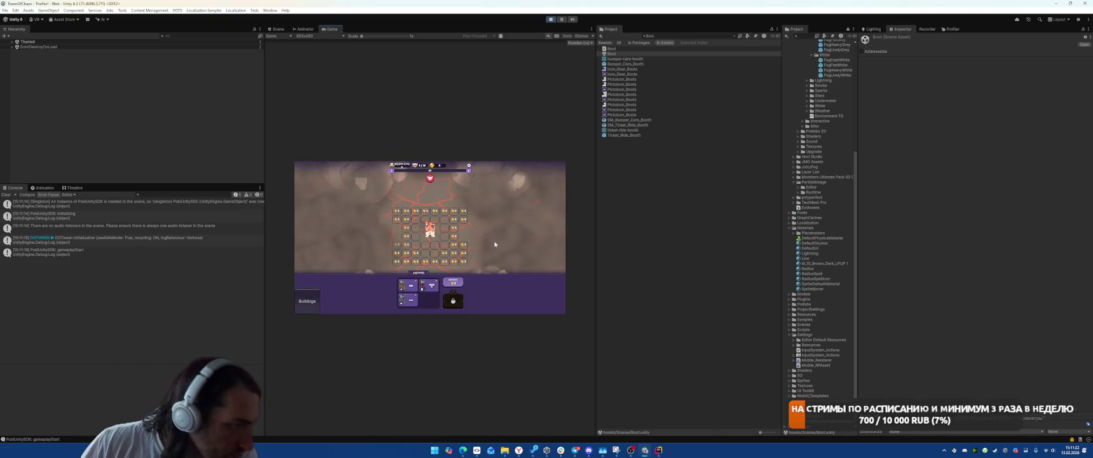
left_click(427, 291)
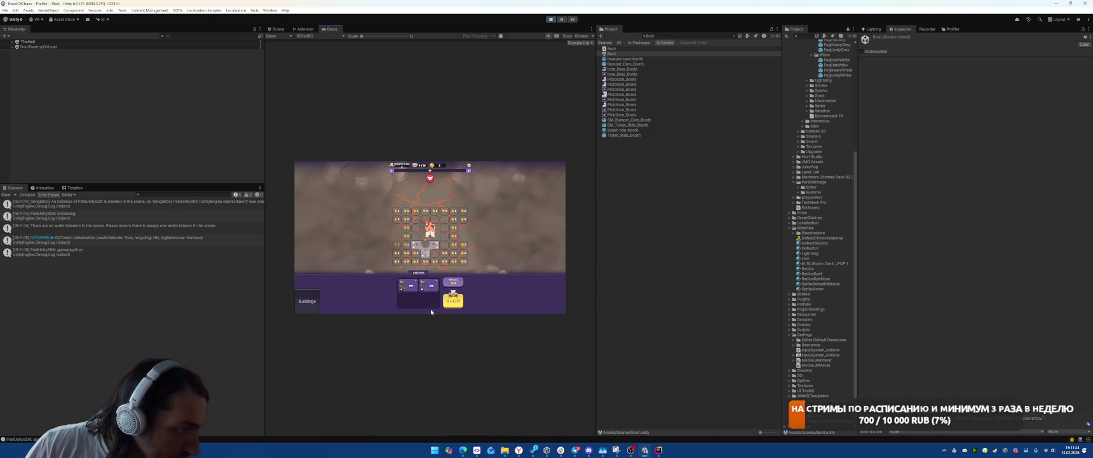
left_click(429, 293)
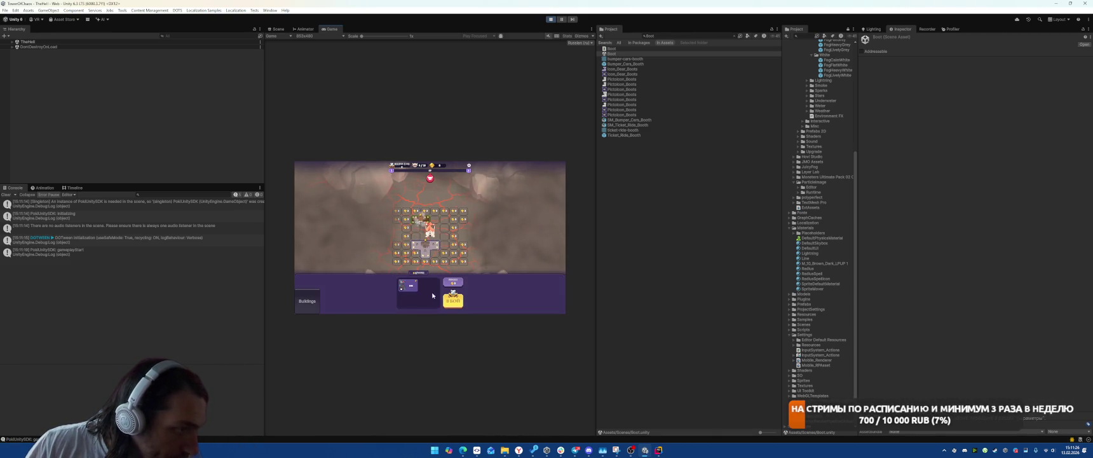
left_click(409, 289)
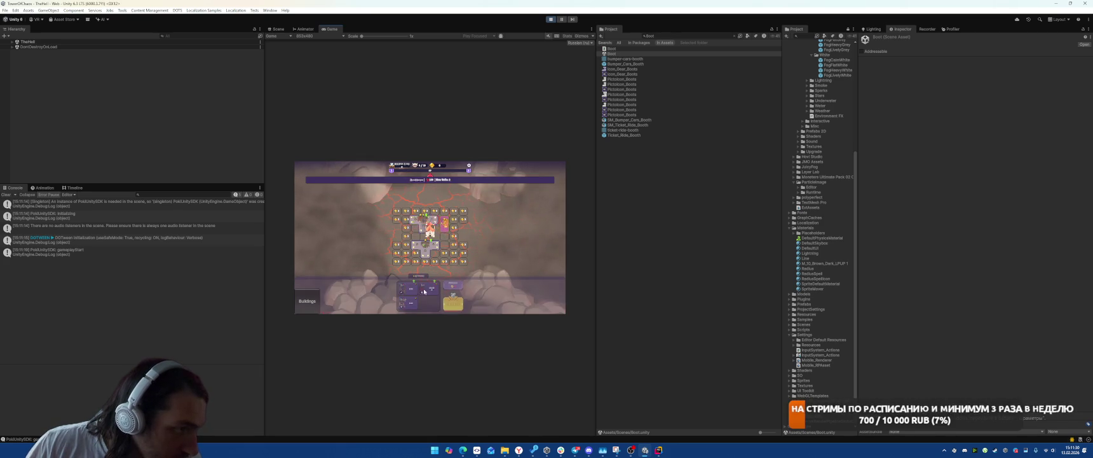
left_click(424, 309)
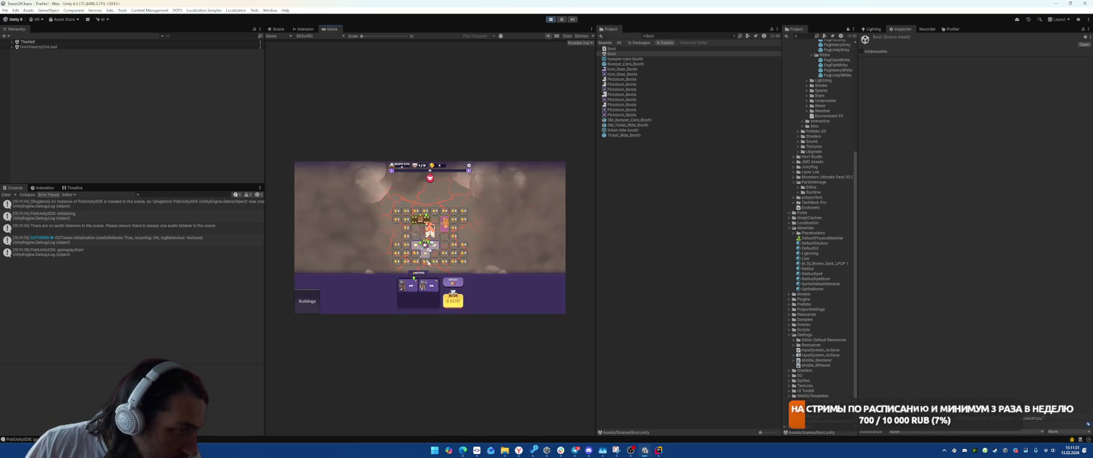
left_click(410, 292)
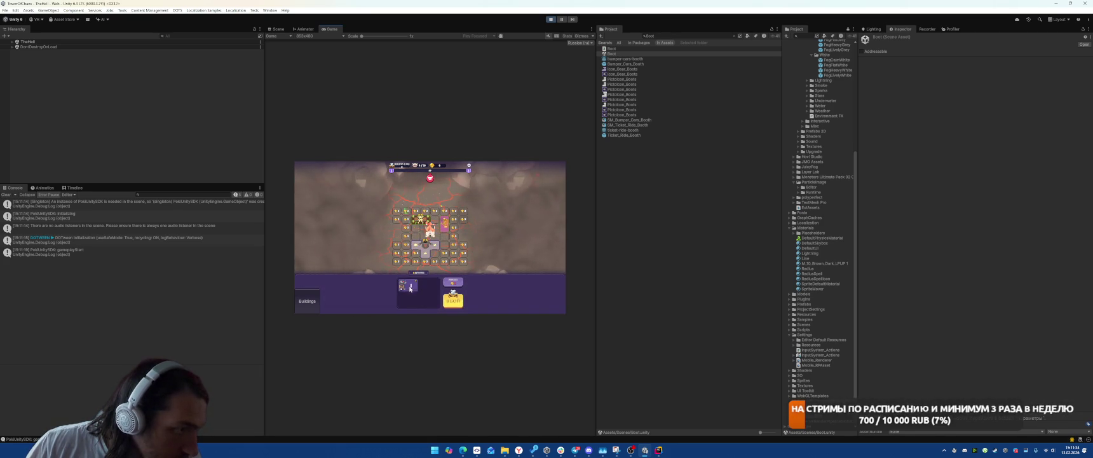
left_click(410, 290)
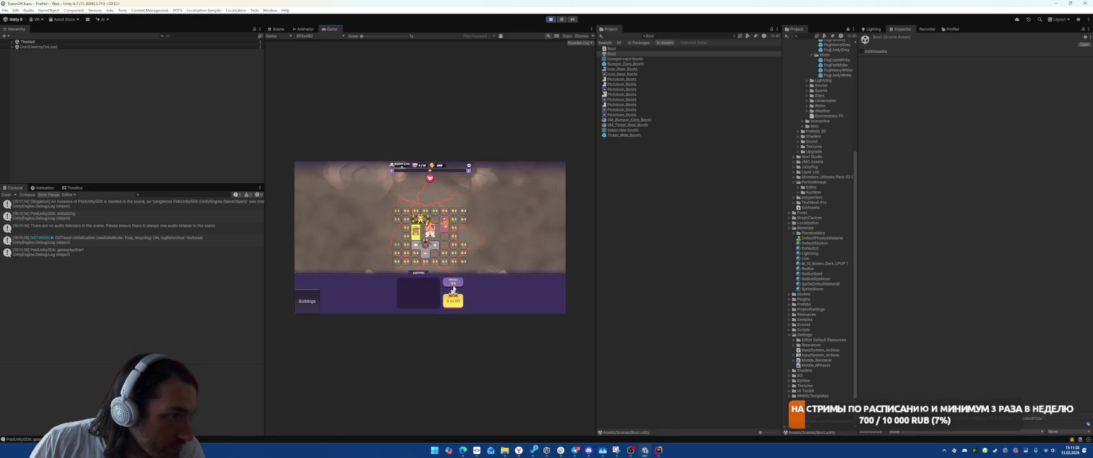
left_click(453, 284)
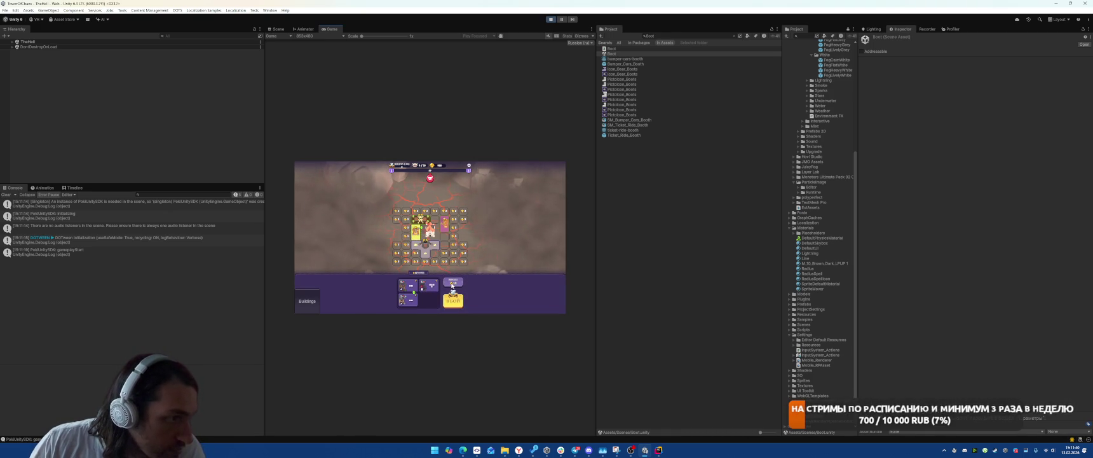
left_click(422, 297)
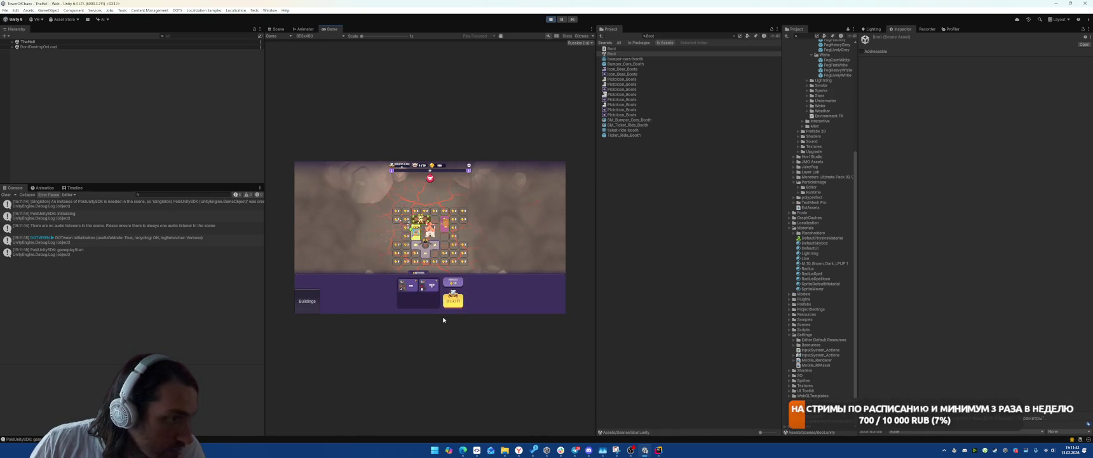
left_click(432, 285)
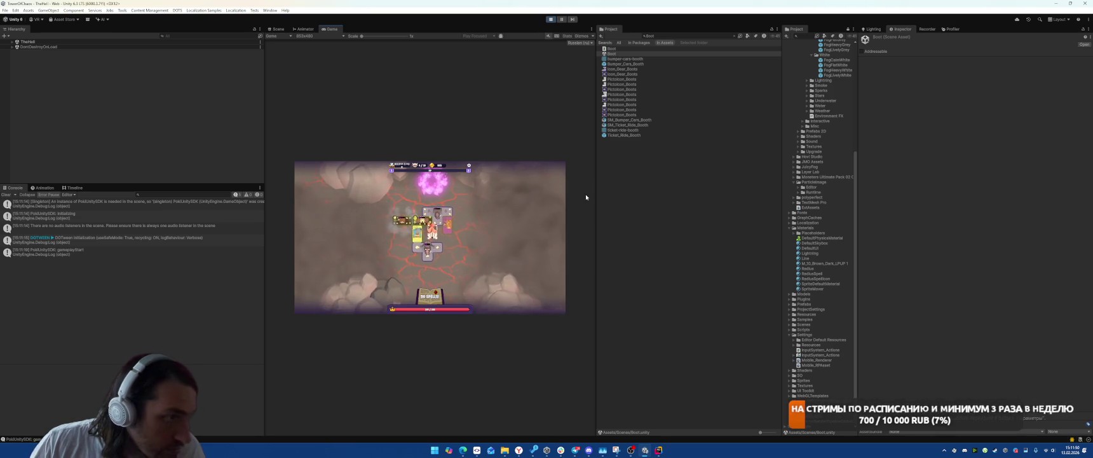
Select GameWindow(Clone), switch to Scene view and open the unassigned-reference exception's failing line
left_click(95, 274)
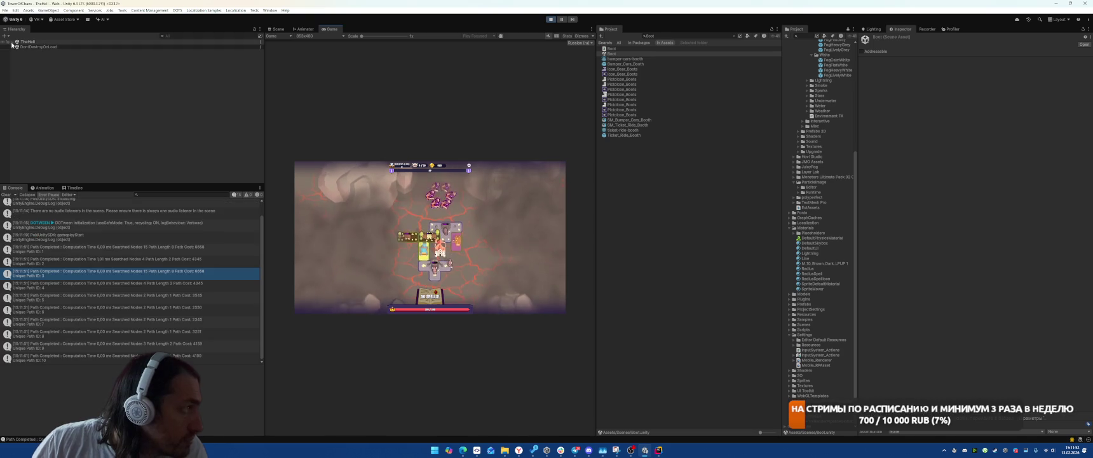
left_click(12, 42)
left_click(66, 67)
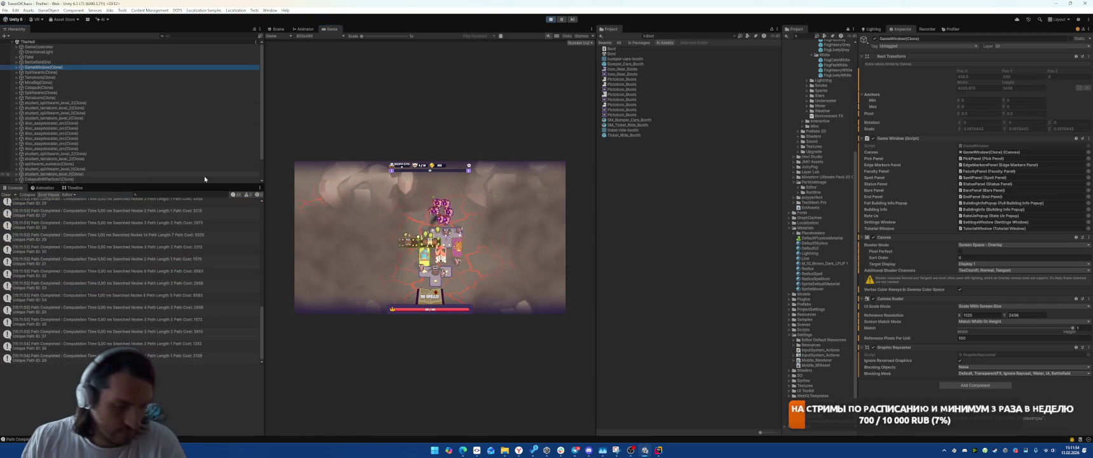
key("ctrl+1")
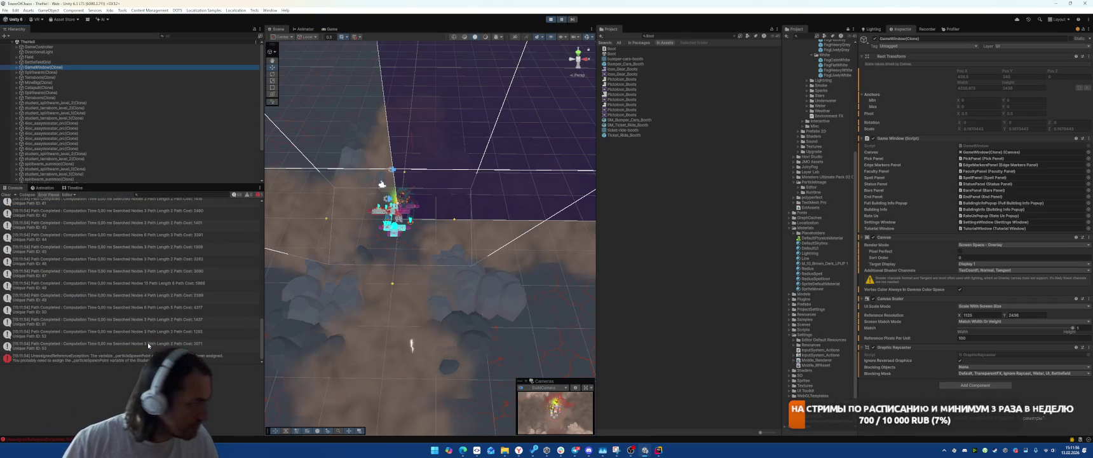
left_click(186, 361)
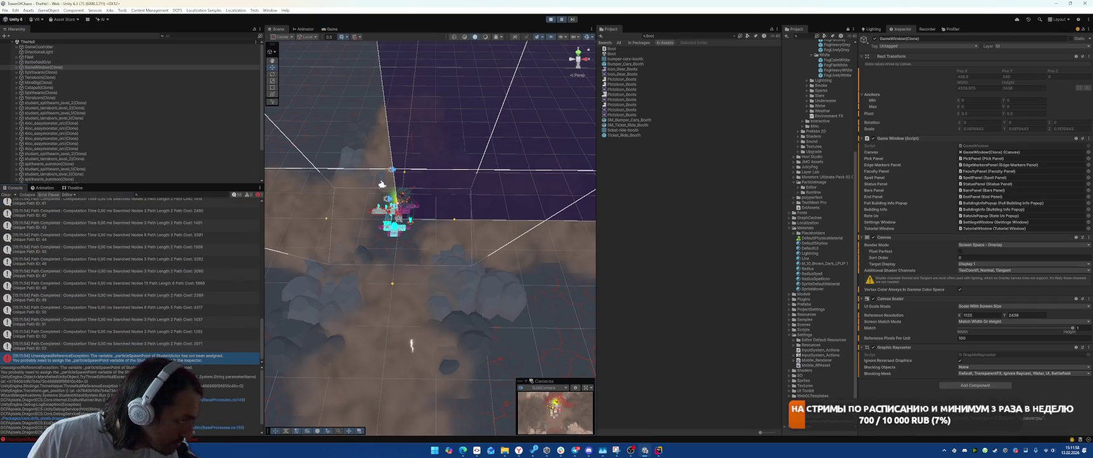
double_click(186, 361)
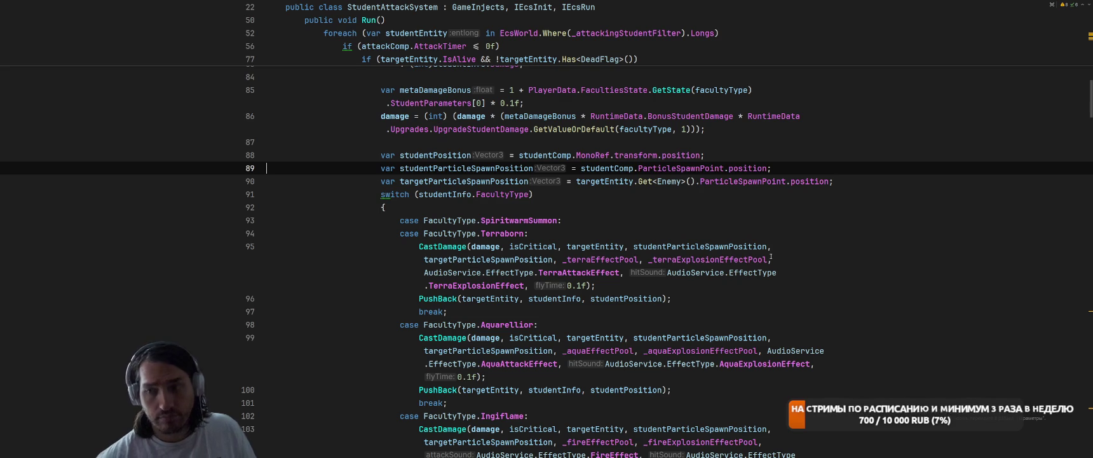
key("alt+Tab")
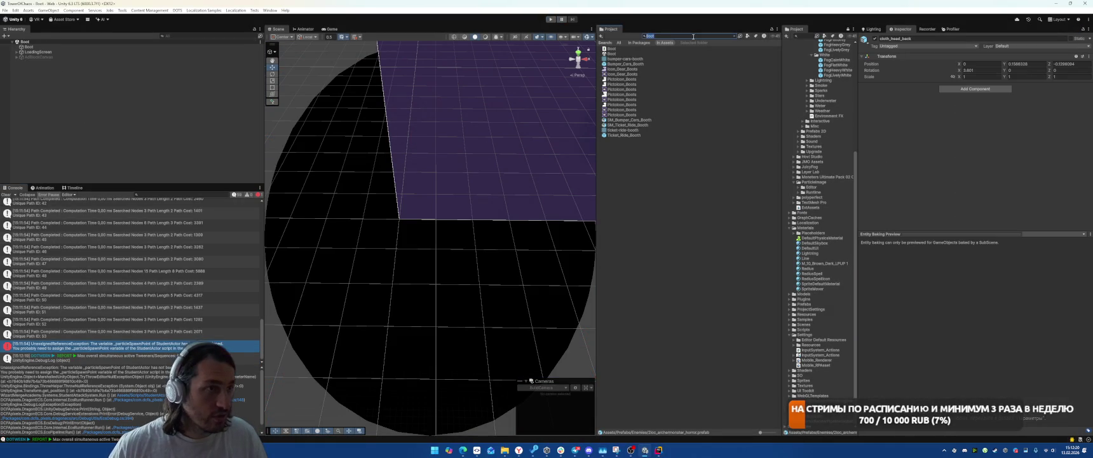
Search for Spiritwarm and open the linked StudentSpiritwarm student info asset
left_click(695, 37)
type("Sporit")
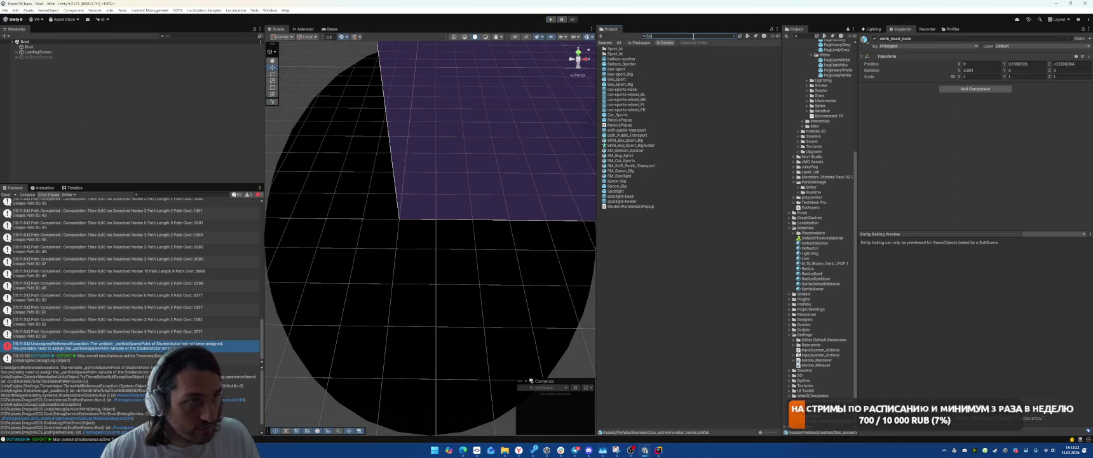
type("w")
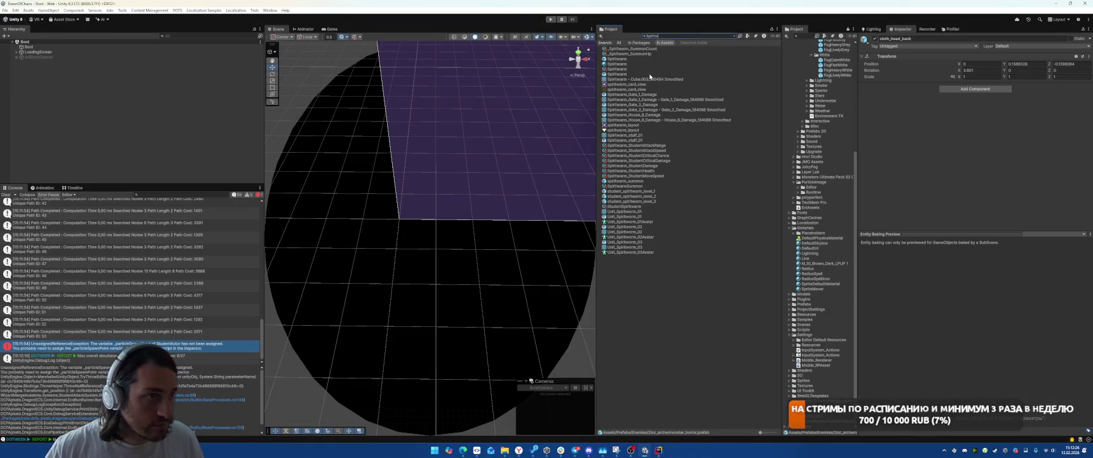
left_click(622, 59)
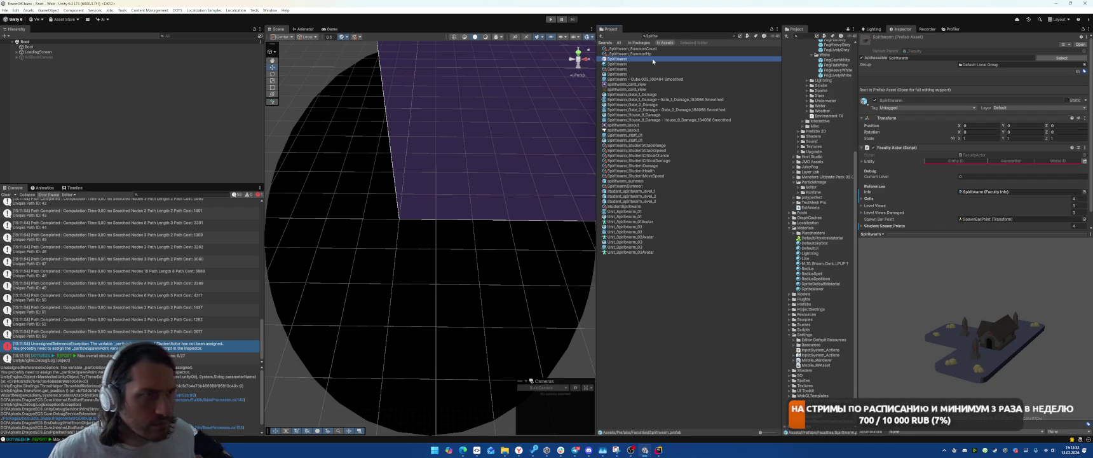
left_click(626, 69)
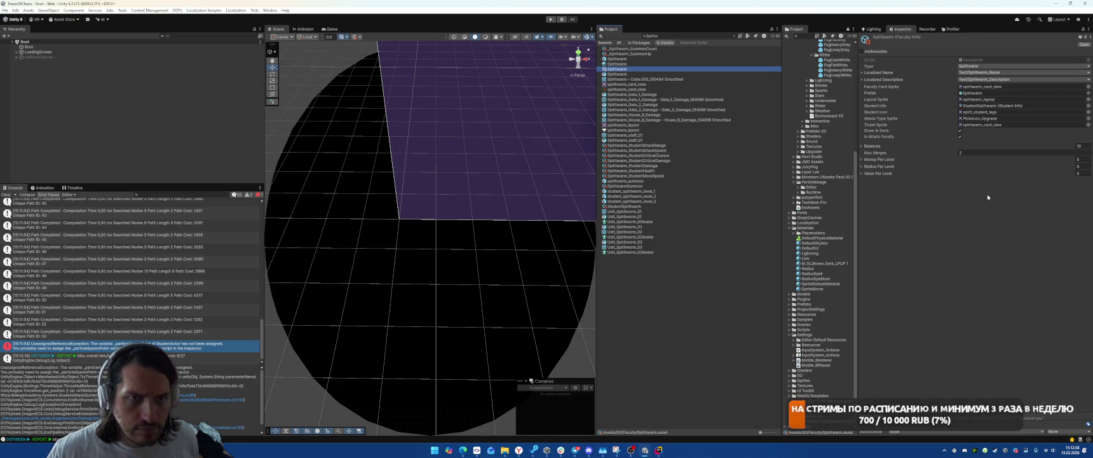
left_click(992, 106)
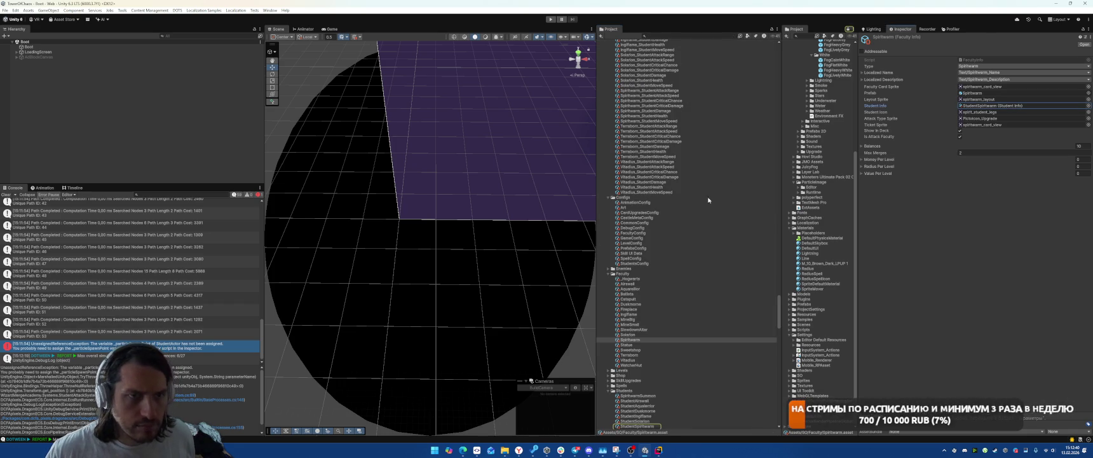
scroll(634, 343, "down", 3)
left_click(635, 350)
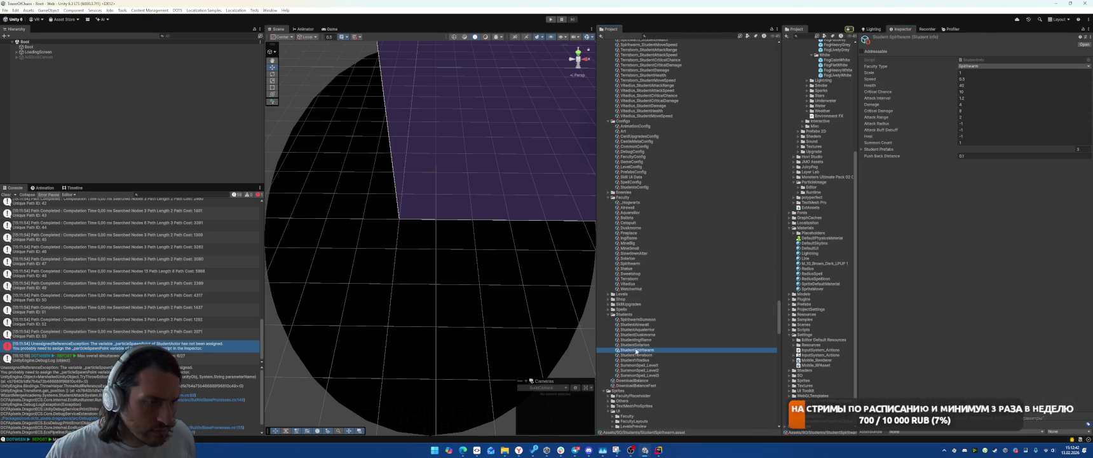
Expand Student Prefabs, browse the spiritwarm level prefabs and open summoning_spell_1 for editing
left_click(994, 149)
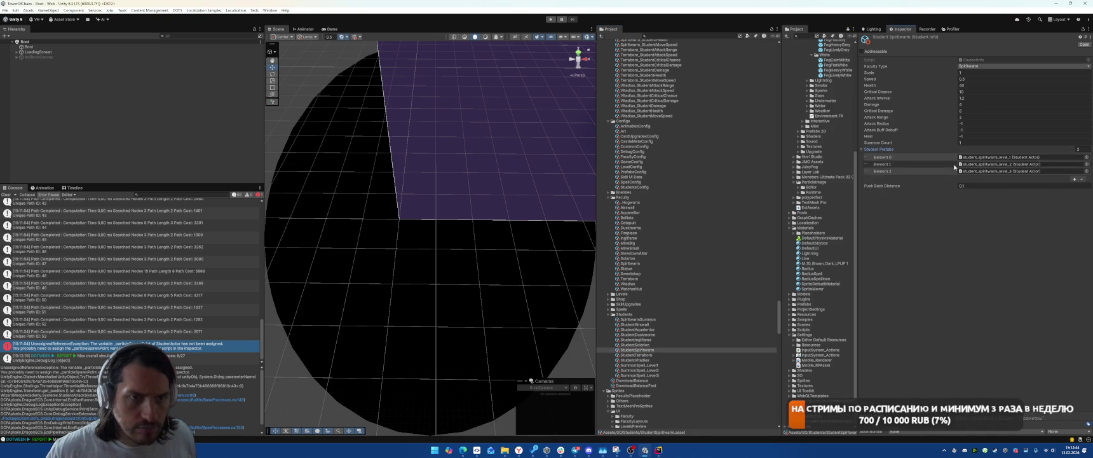
left_click(996, 157)
left_click(644, 137)
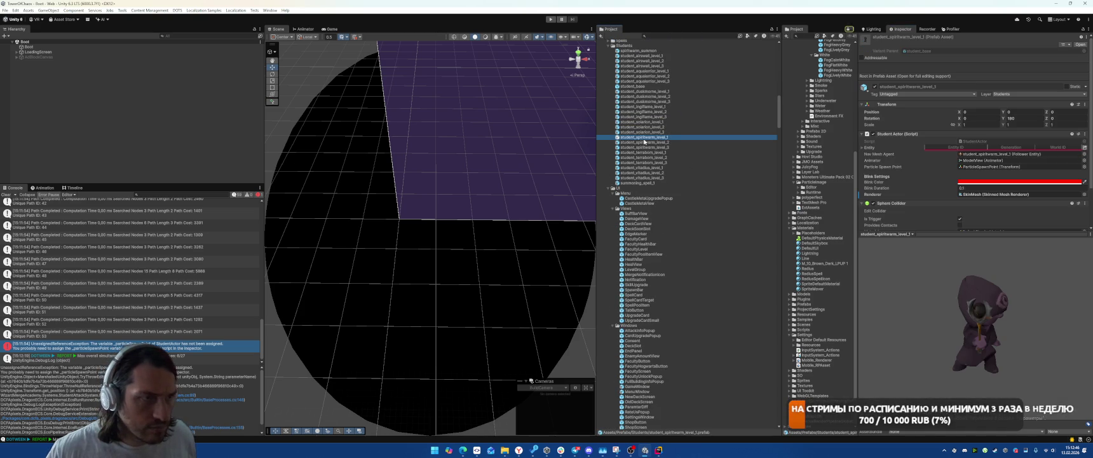
left_click(642, 143)
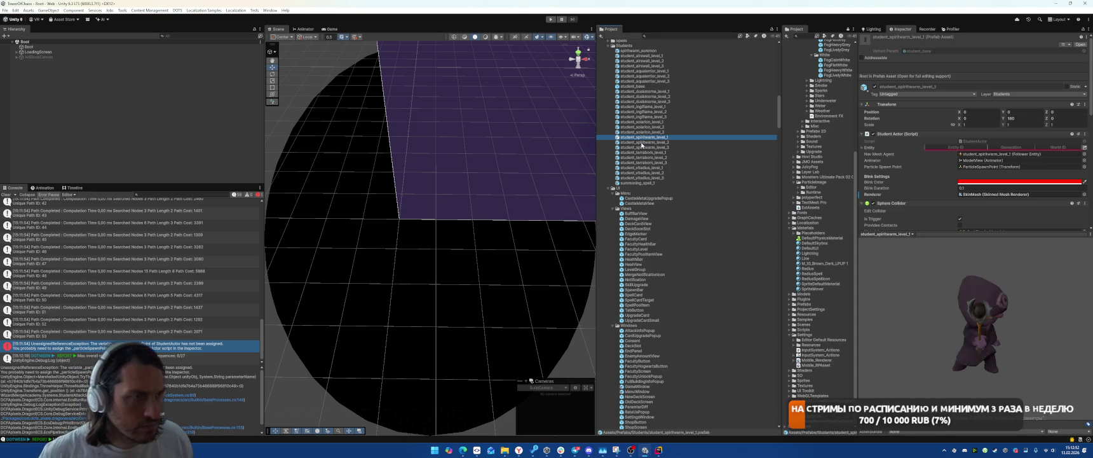
key("Down")
key("Down")
key("Down")
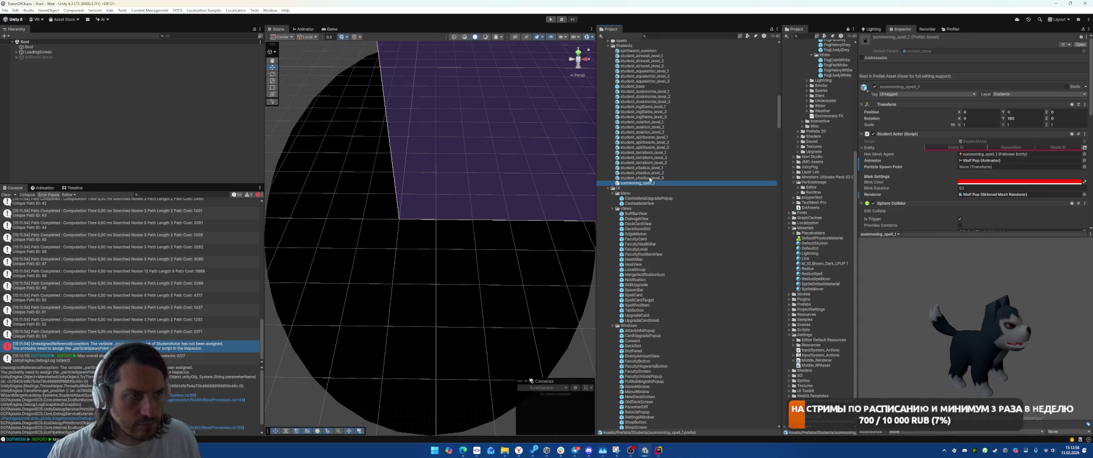
double_click(644, 183)
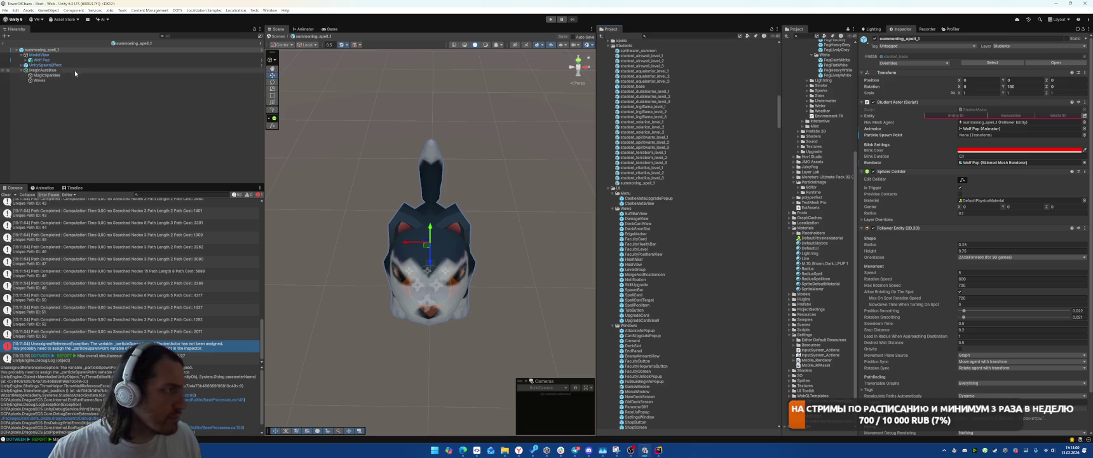
View the wolf side-on and browse the Wolf Pup rig bones up to RigHeadGizmo
mouse_move(425, 241)
left_mouse_down()
mouse_move(501, 195)
mouse_move(444, 157)
mouse_move(464, 157)
left_mouse_up()
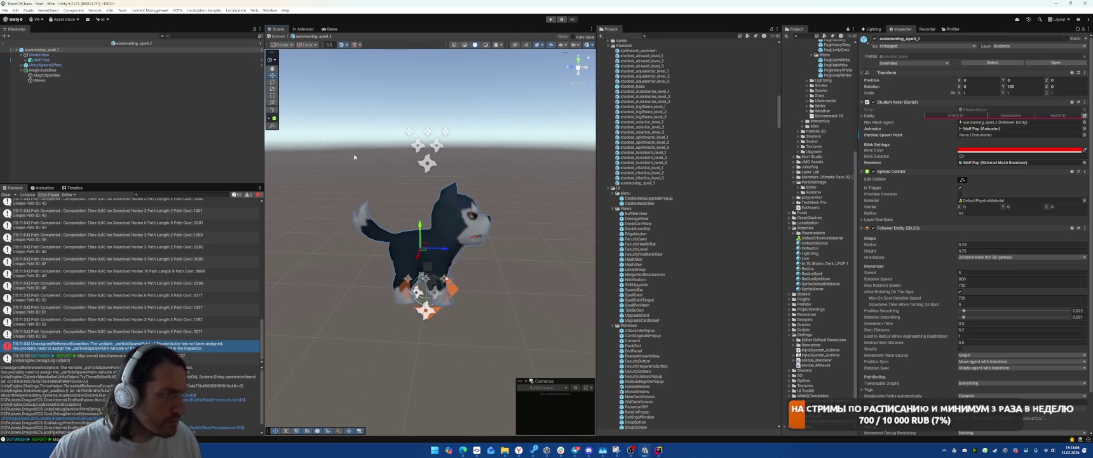
key("z")
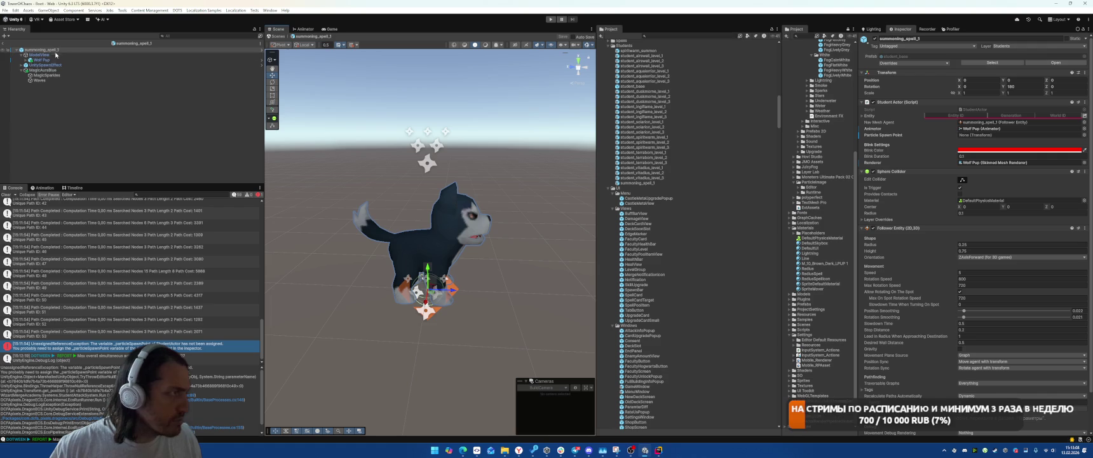
left_click(25, 60)
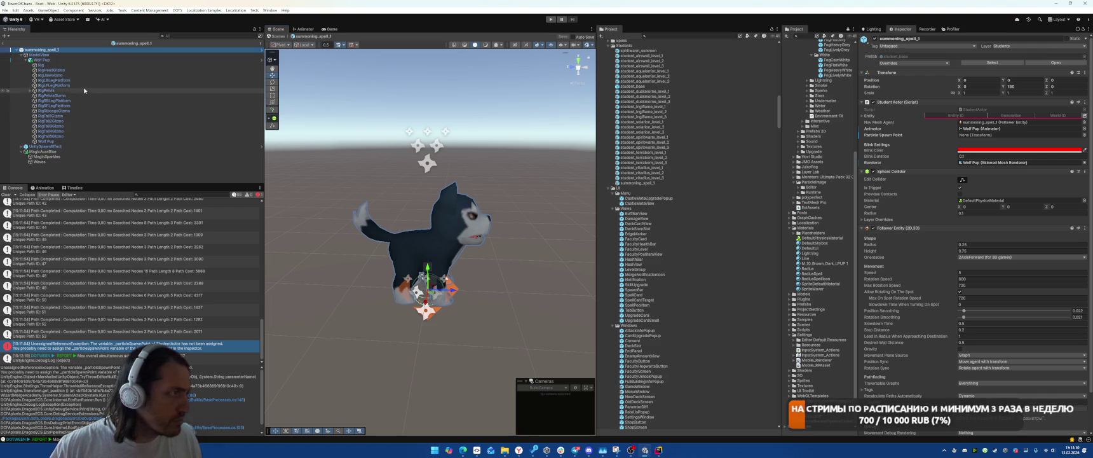
left_click(159, 141)
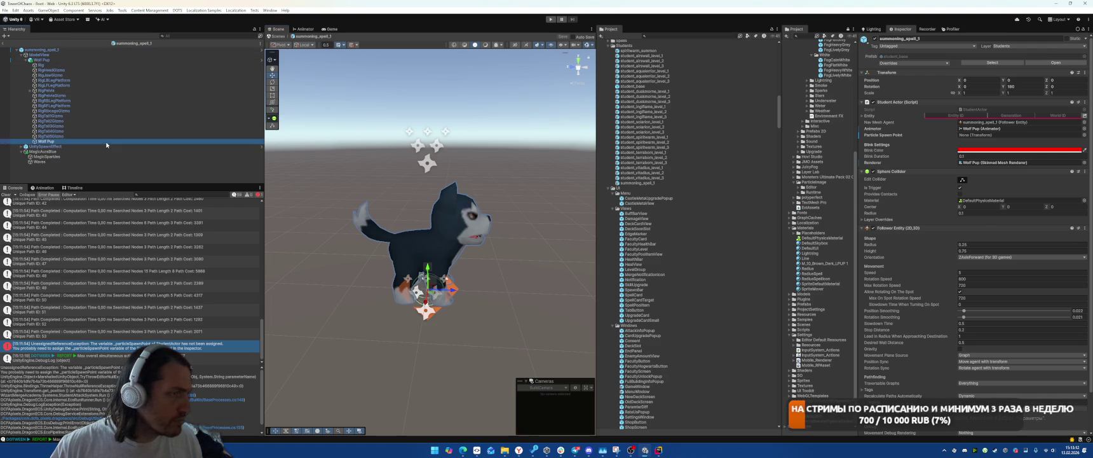
key("Up")
key("Up")
key("Up")
key("Up")
key("Up")
key("Up")
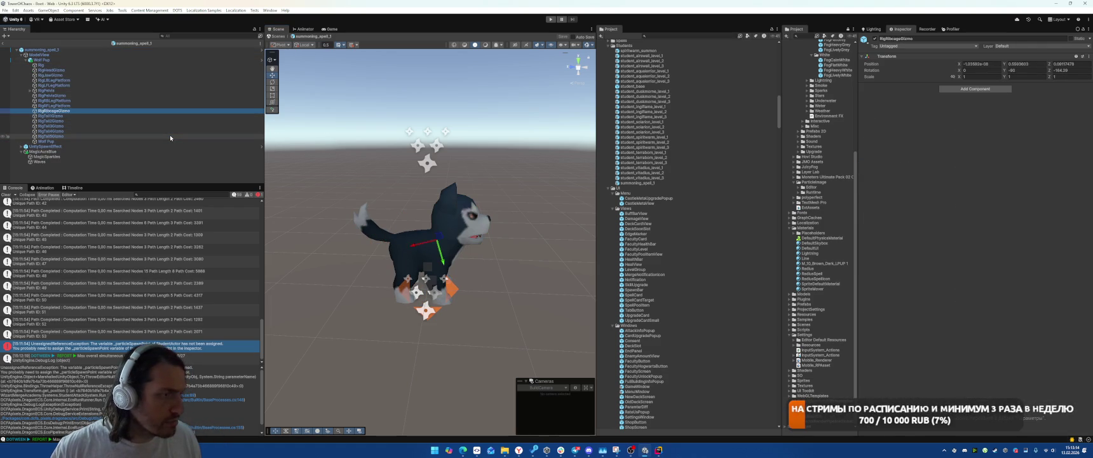
key("Up")
key("Up")
key("Up")
key("Down")
key("Up")
key("Up")
key("Down")
key("Down")
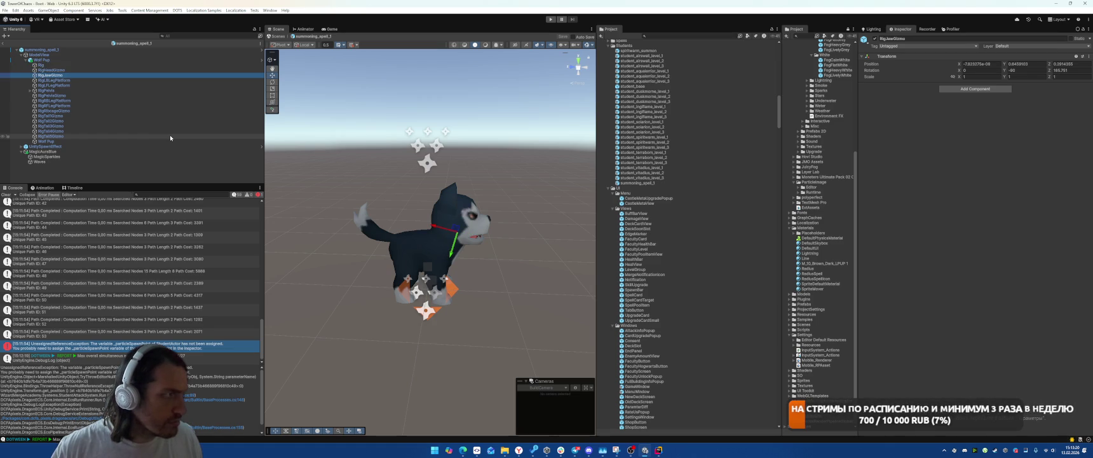
key("Up")
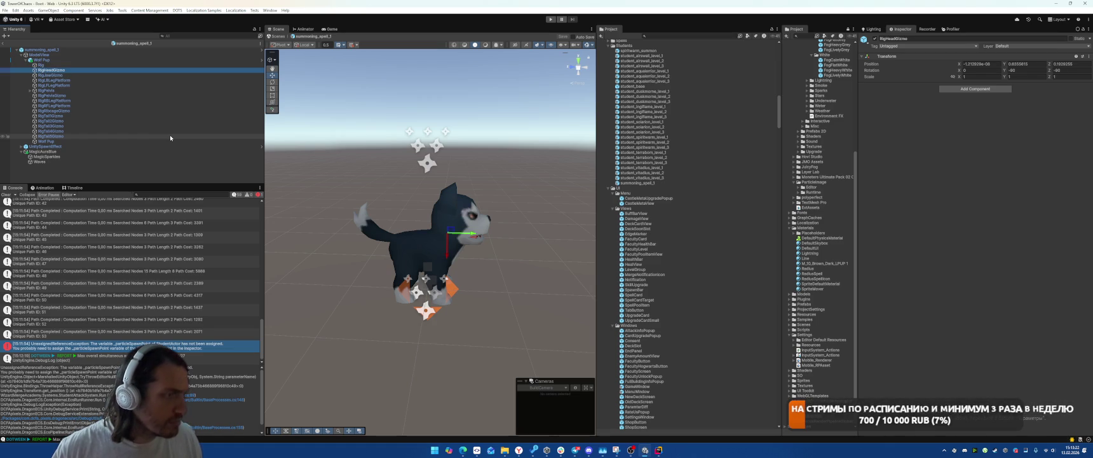
Assign RigHeadGizmo as Particle Spawn Point, exit prefab mode and select spiritwarm_summon
left_click(66, 50)
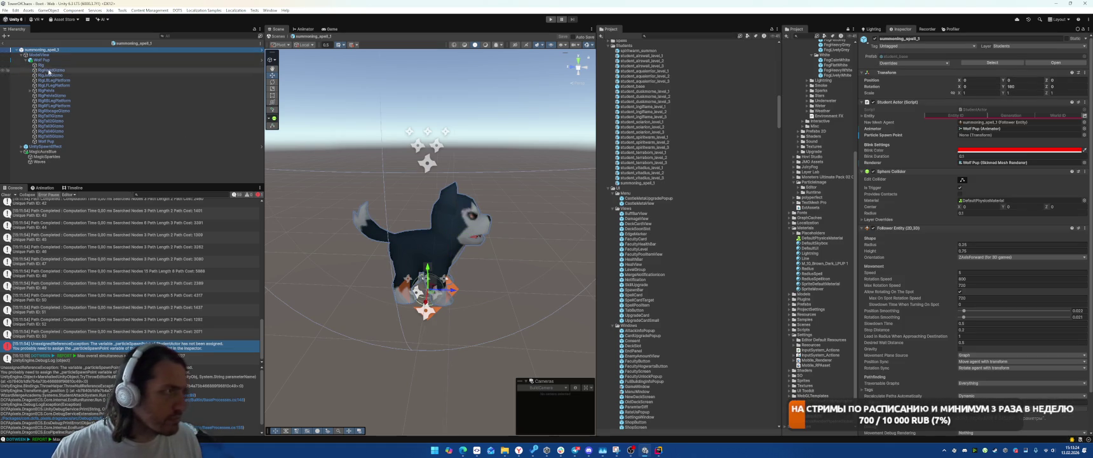
left_click_drag(49, 70, 1017, 134)
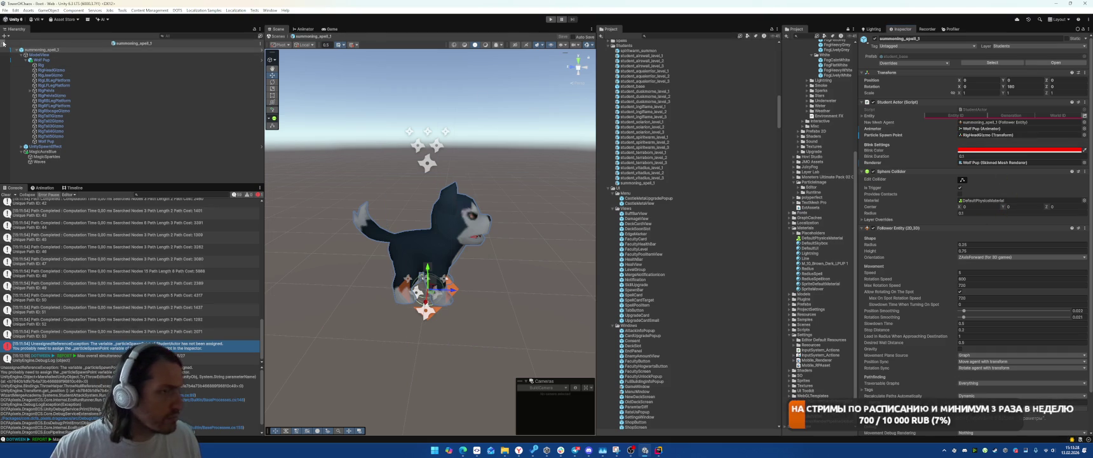
left_click(4, 43)
scroll(657, 145, "up", 3)
left_click(661, 89)
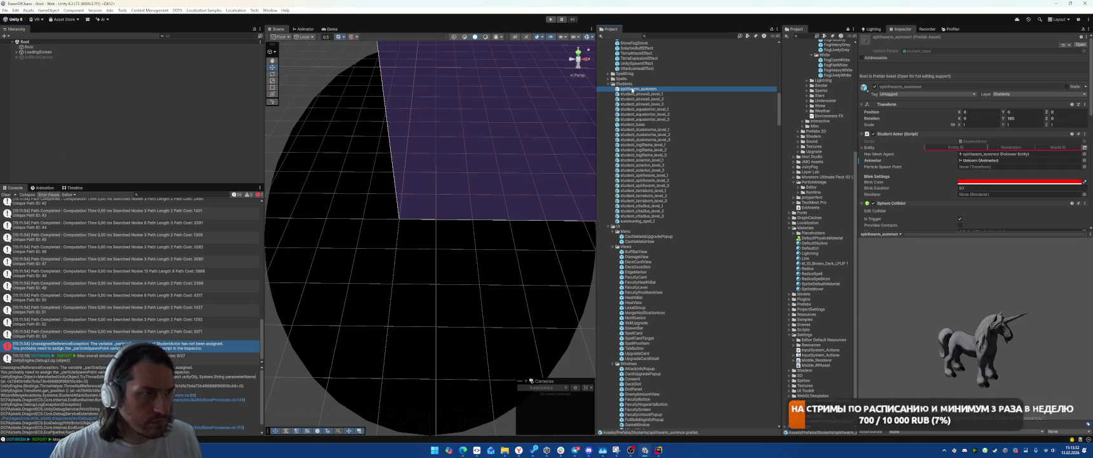
Open the spiritwarm_summon prefab and expand the Unicorn to reveal its bones
double_click(631, 89)
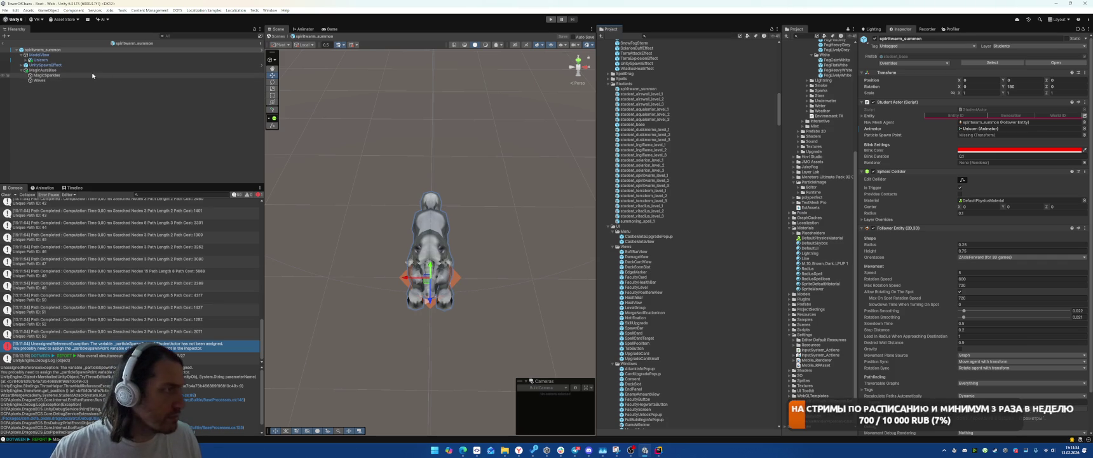
mouse_move(403, 244)
left_mouse_down()
mouse_move(393, 185)
mouse_move(496, 147)
left_mouse_up()
scroll(445, 191, "up", 3)
scroll(973, 254, "down", 2)
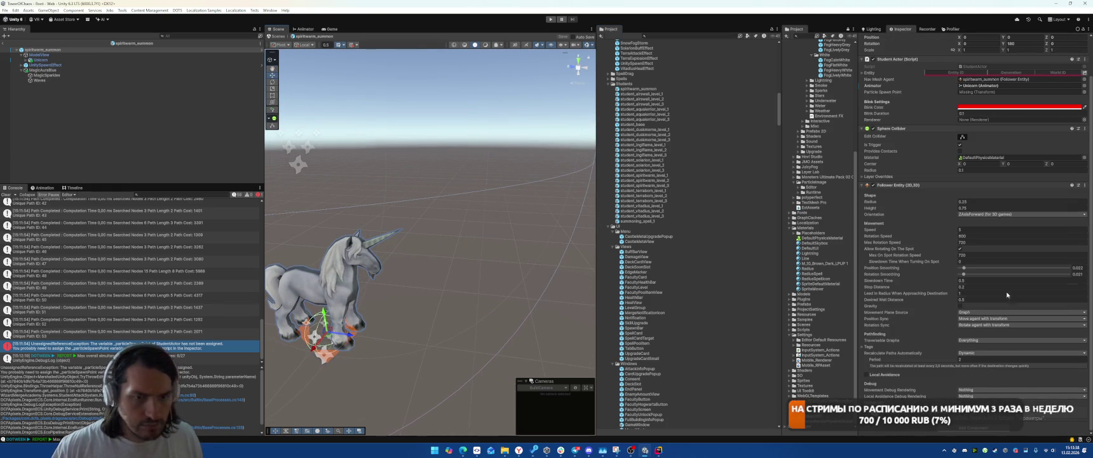
left_click(116, 59)
key("Right")
left_click(116, 65)
Expand the unicorn's body, back and chest bones down the neck to the head
key("Right")
key("Down")
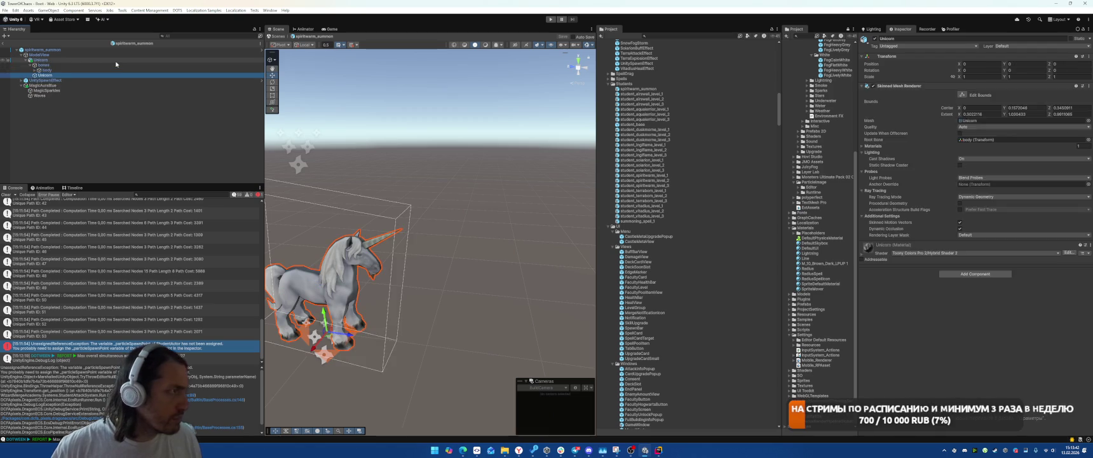
key("Right")
key("Down")
key("Down")
key("Down")
key("Down")
key("Up")
key("Up")
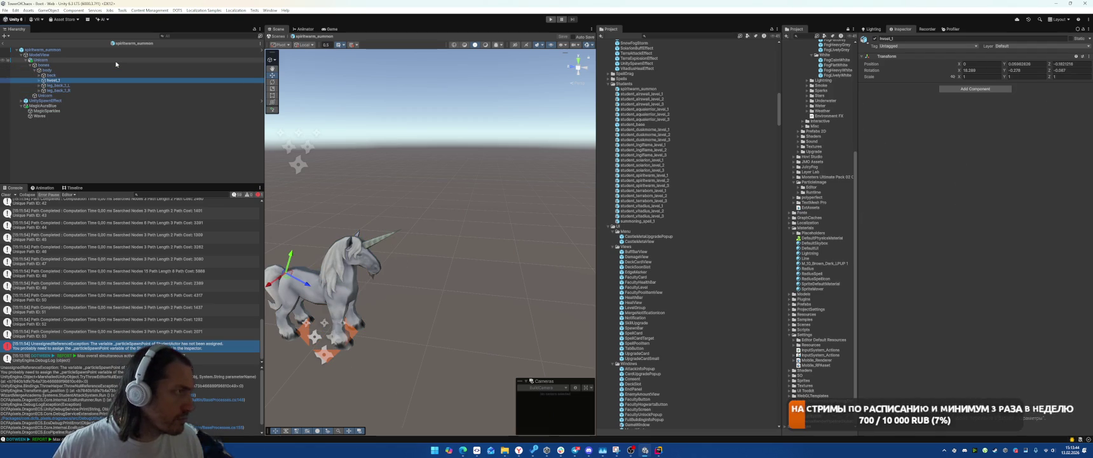
key("Up")
key("Right")
key("Down")
key("Right")
key("Down")
key("Down")
key("Down")
key("Right")
key("Down")
key("Right")
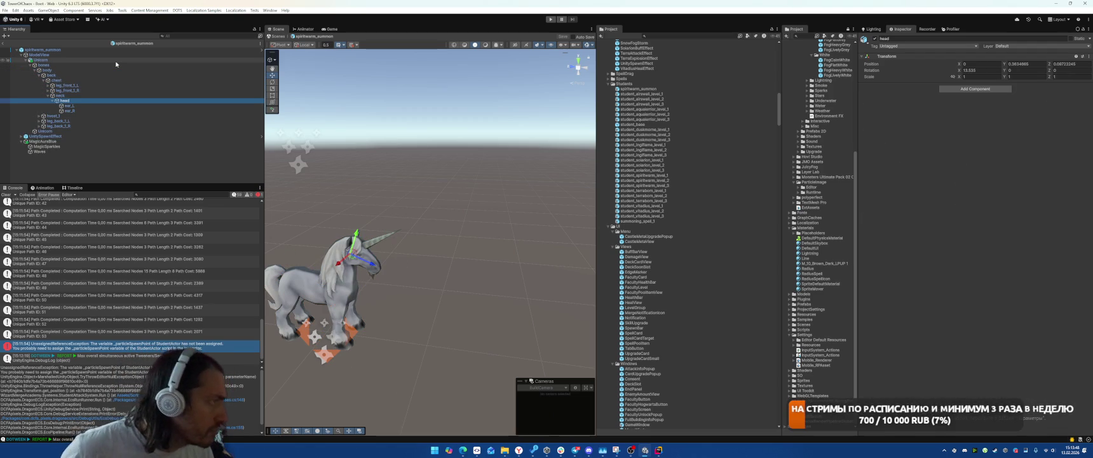
Set the head bone as Particle Spawn Point, save, and assign Unicorn as Renderer
left_click(96, 49)
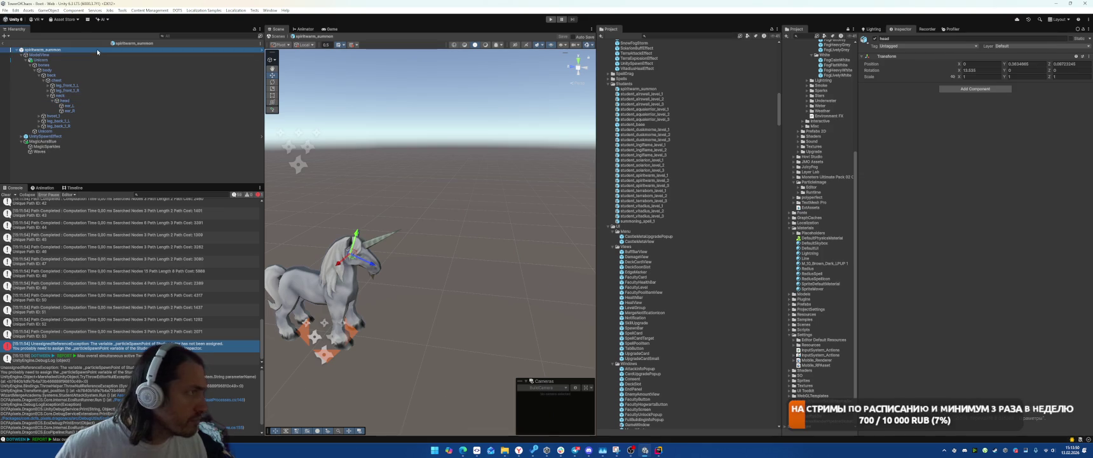
left_click_drag(76, 103, 984, 135)
key("ctrl+s")
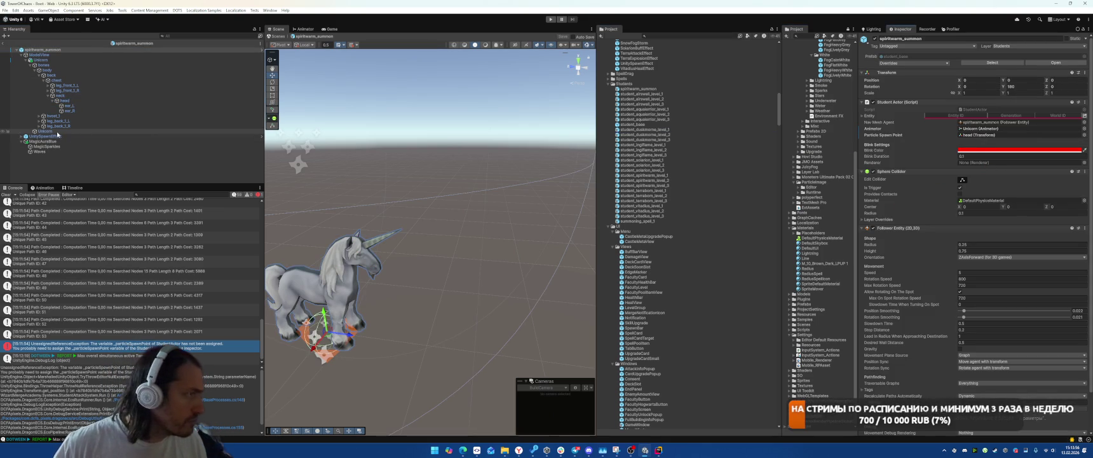
left_click_drag(1009, 163, 1010, 166)
Jump to the Unicorn mesh and raise its material Smoothing from 0.1 to 1
double_click(1007, 164)
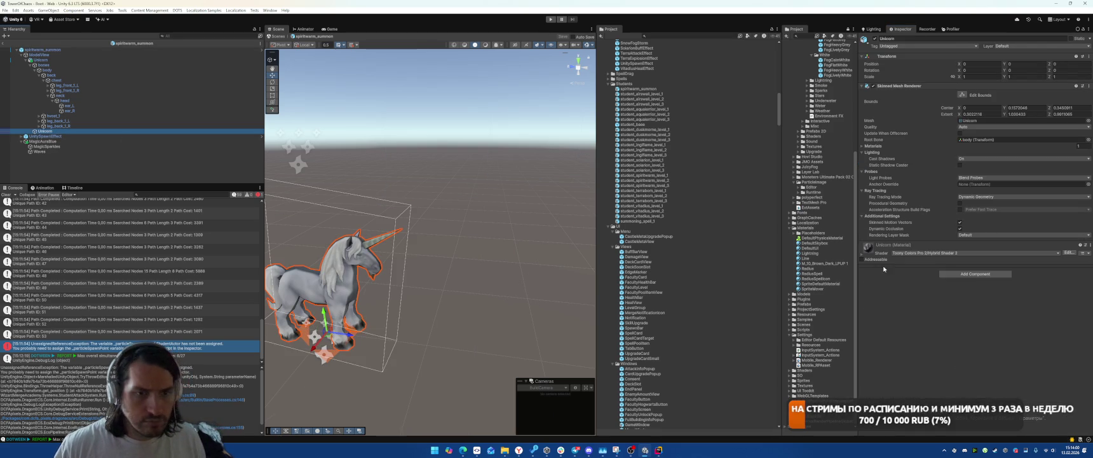
scroll(985, 337, "down", 2)
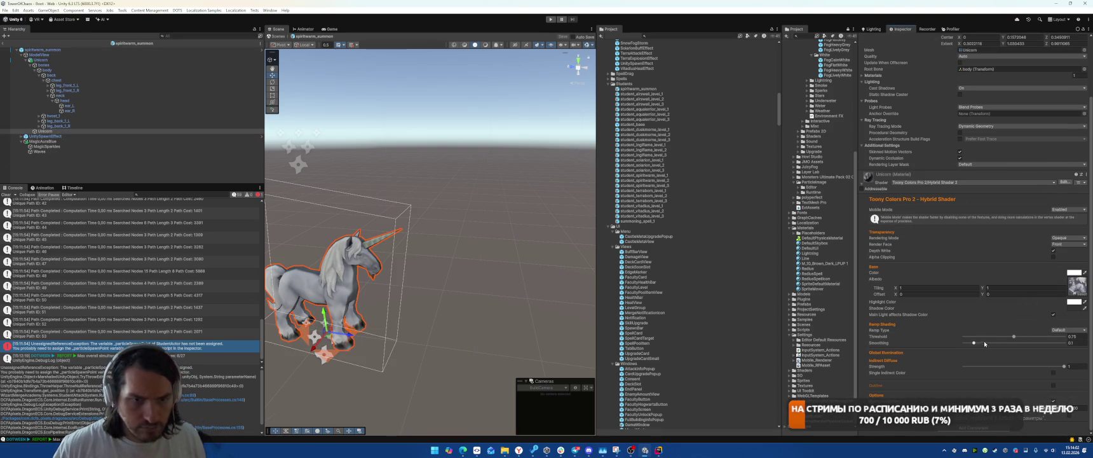
left_click_drag(986, 343, 1074, 342)
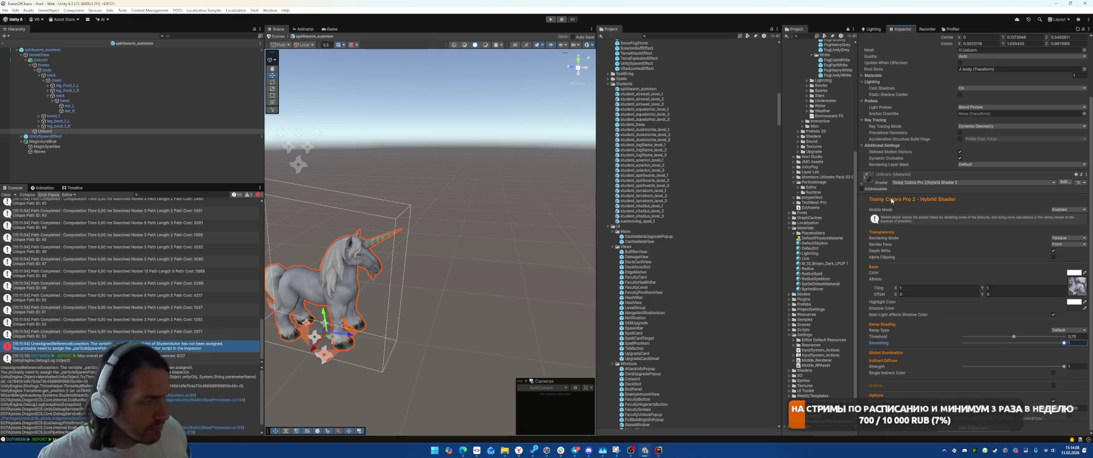
Set the unicorn's Light Probes and Ray Tracing Mode to Off, then exit the prefab
left_click(979, 106)
left_click(977, 118)
left_click(979, 126)
left_click(978, 129)
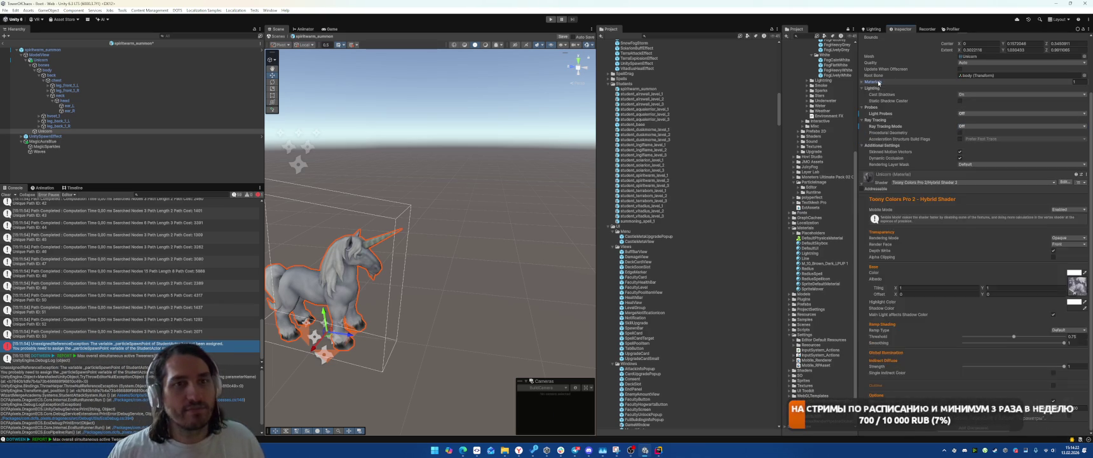
scroll(880, 82, "up", 3)
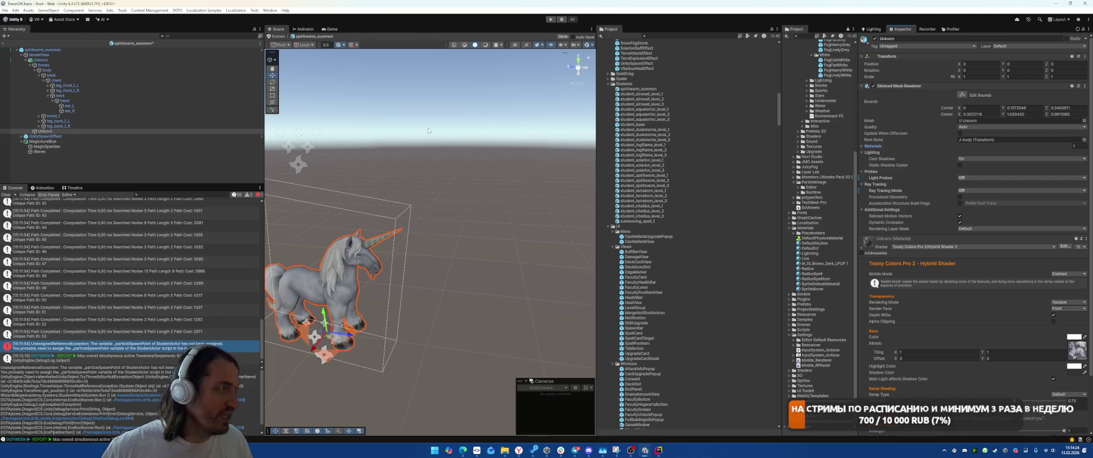
left_click(5, 42)
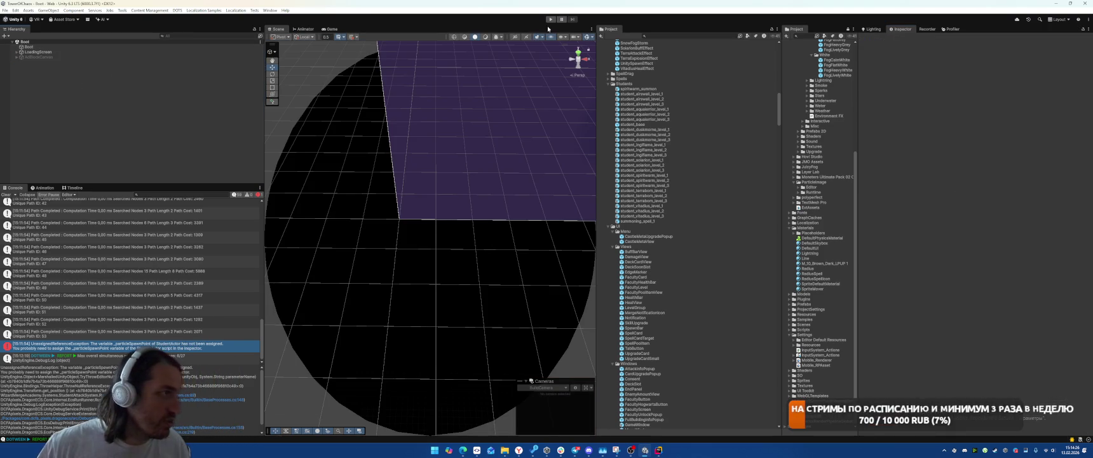
Play the game, drag three building cards onto the grid and start the battle
left_click(550, 19)
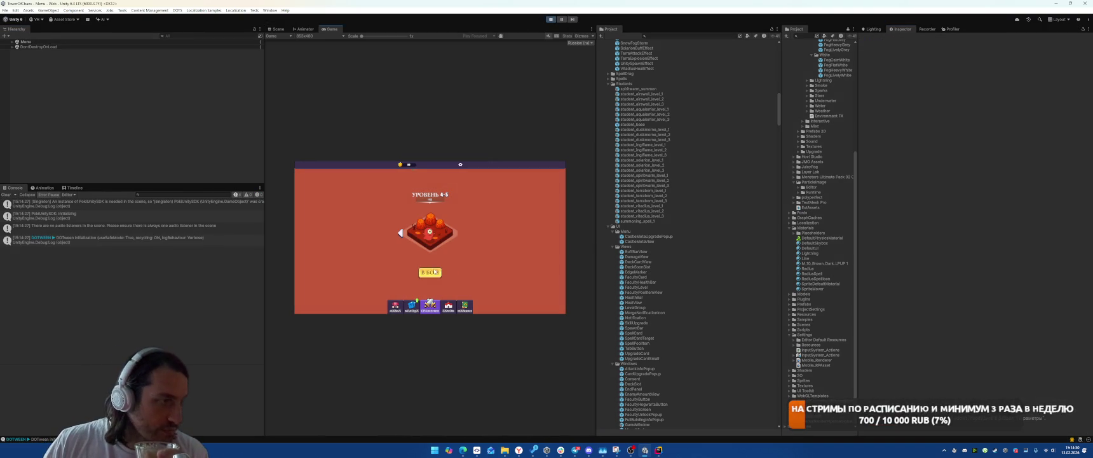
left_click(434, 271)
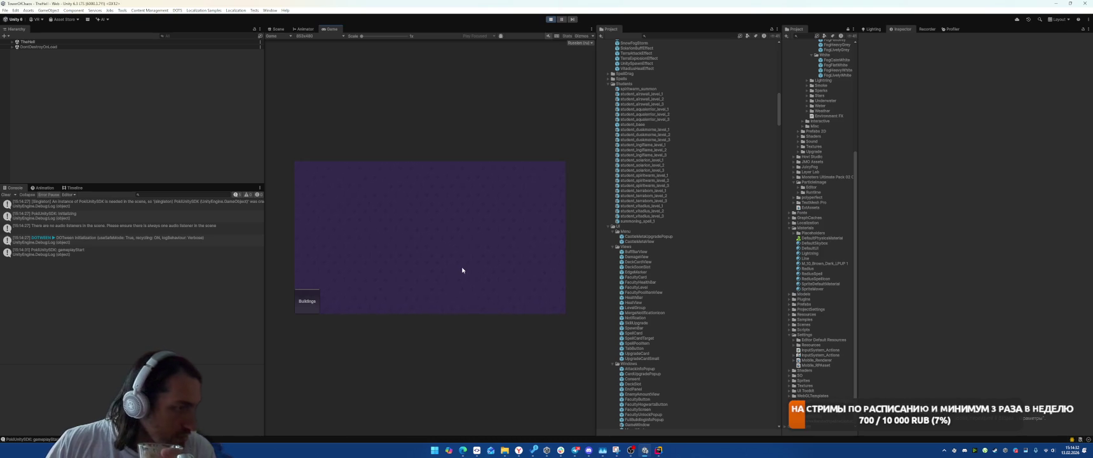
mouse_move(431, 283)
left_mouse_down()
mouse_move(438, 232)
mouse_move(424, 245)
left_mouse_up()
left_click_drag(427, 286, 420, 218)
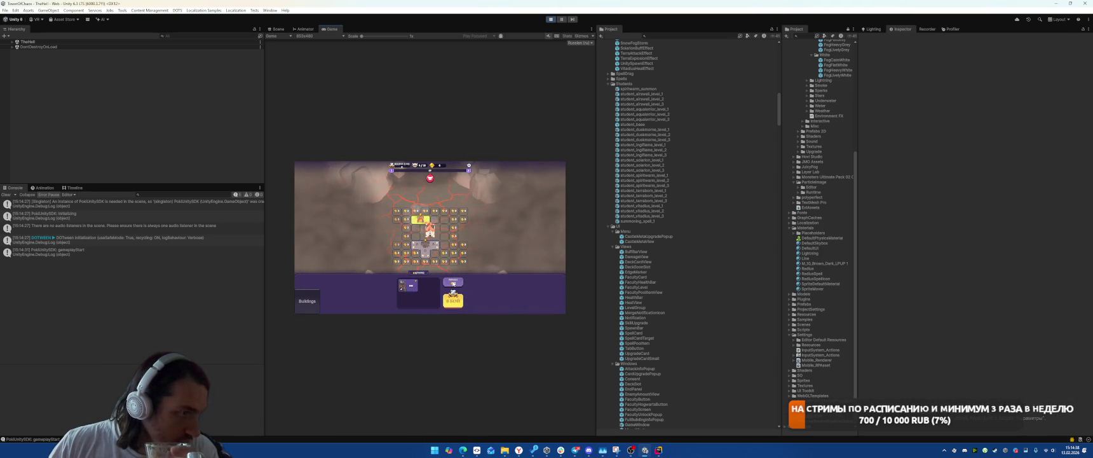
left_click_drag(436, 288, 444, 217)
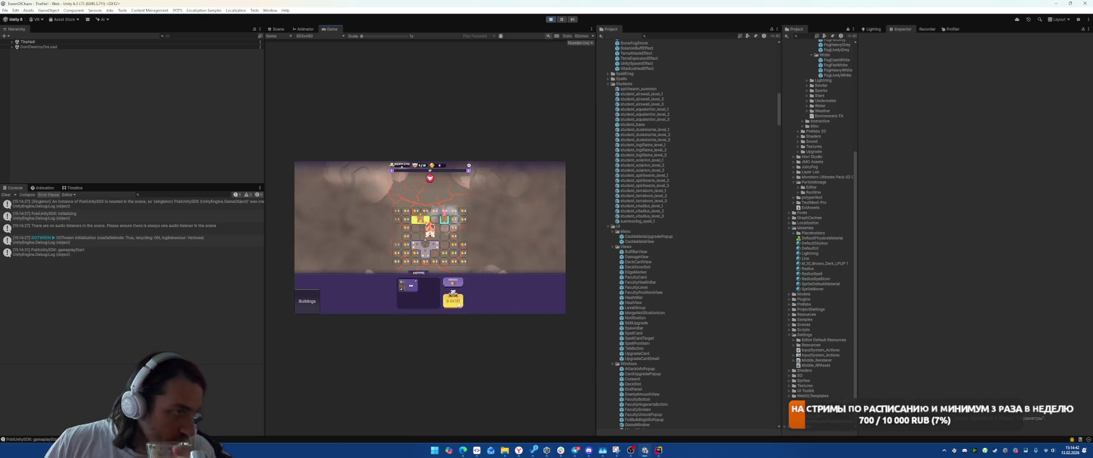
left_click(458, 303)
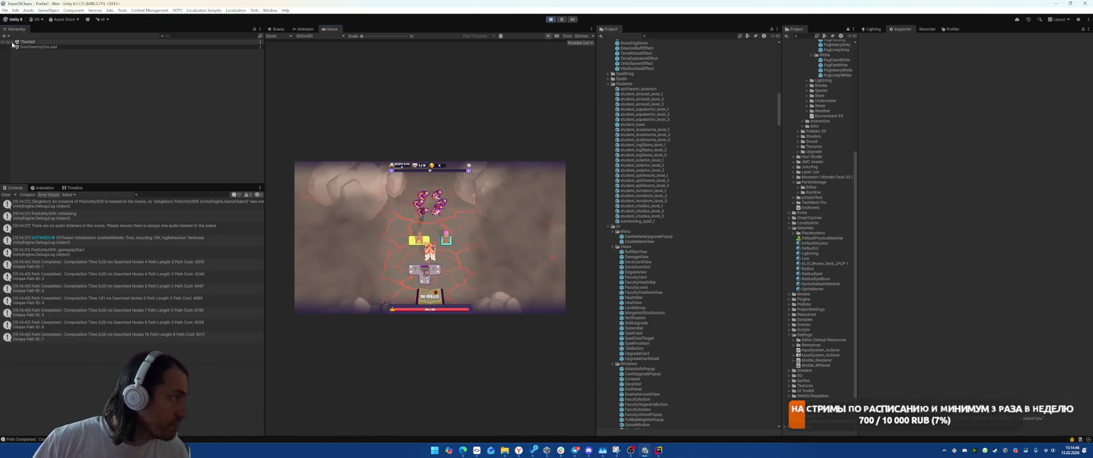
Expand TheHell, select GameWindow(Clone) and bring up the Recorder settings
left_click(13, 42)
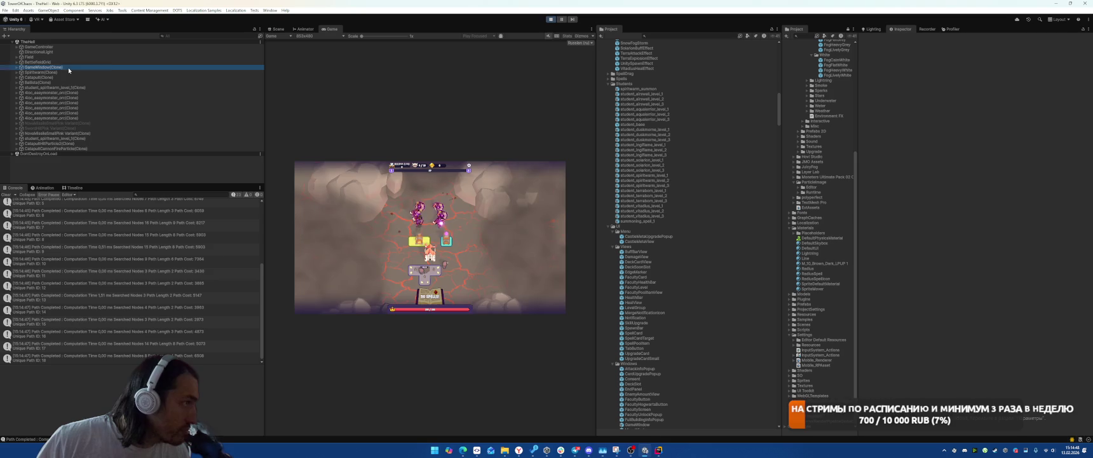
left_click(43, 67)
left_click(937, 30)
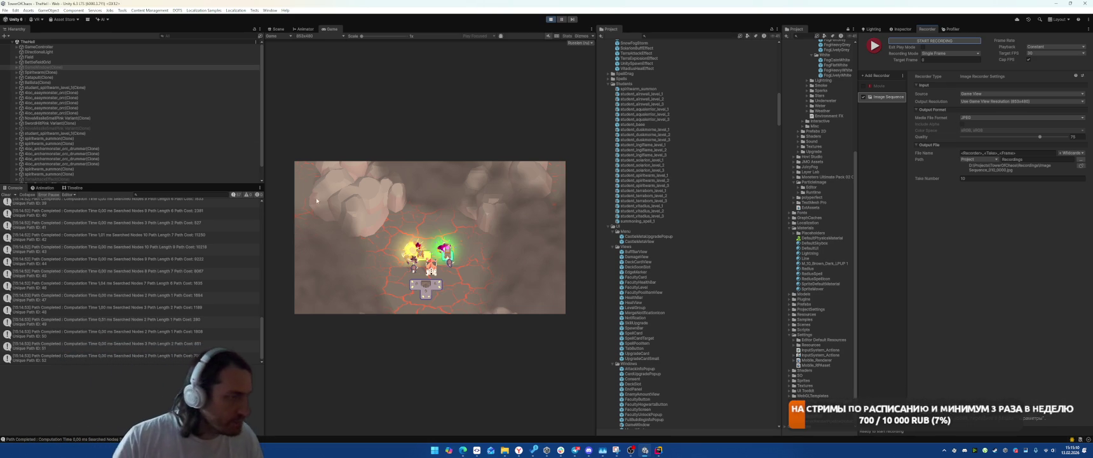
Select GameWindow(Clone) and Field, stop play mode, and search the project for TheHell
left_click(88, 67)
key("alt+shift+a")
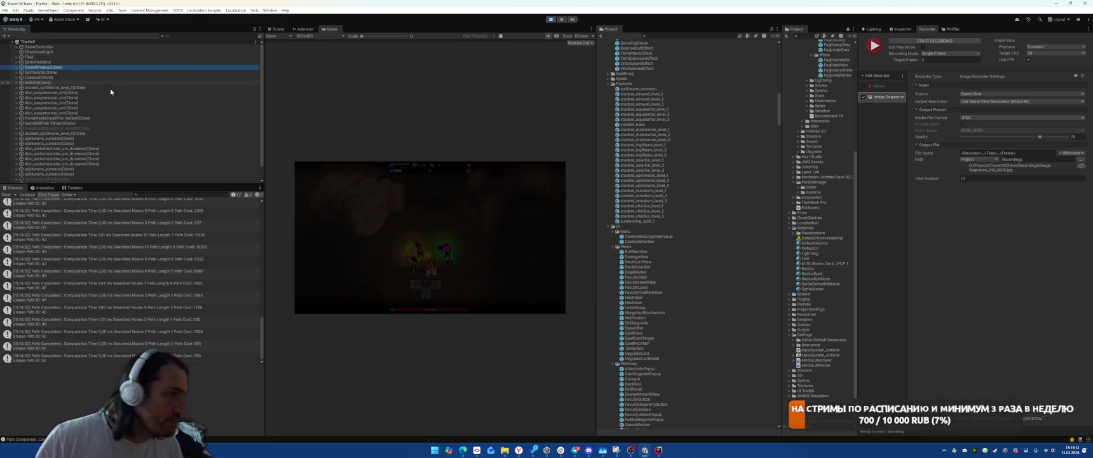
left_click(29, 56)
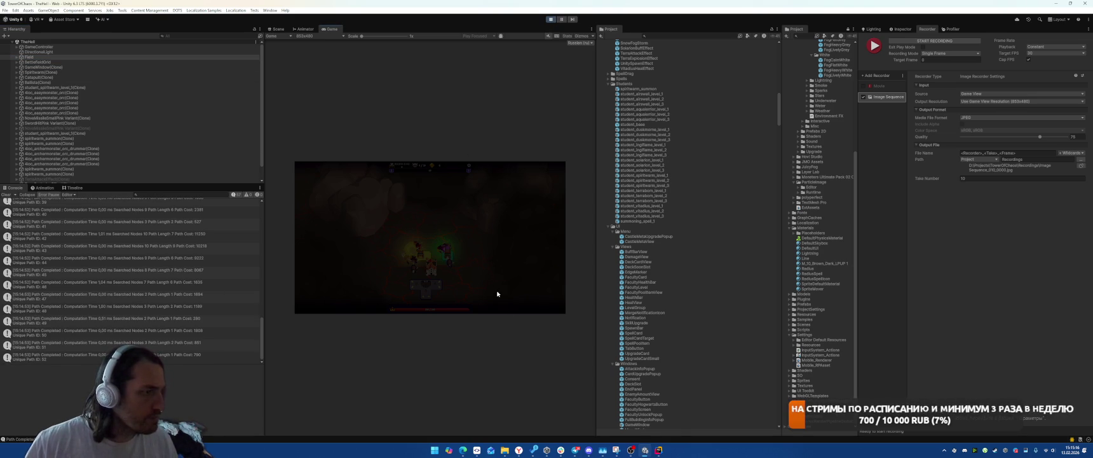
left_click(551, 20)
left_click(688, 37)
type("TheH")
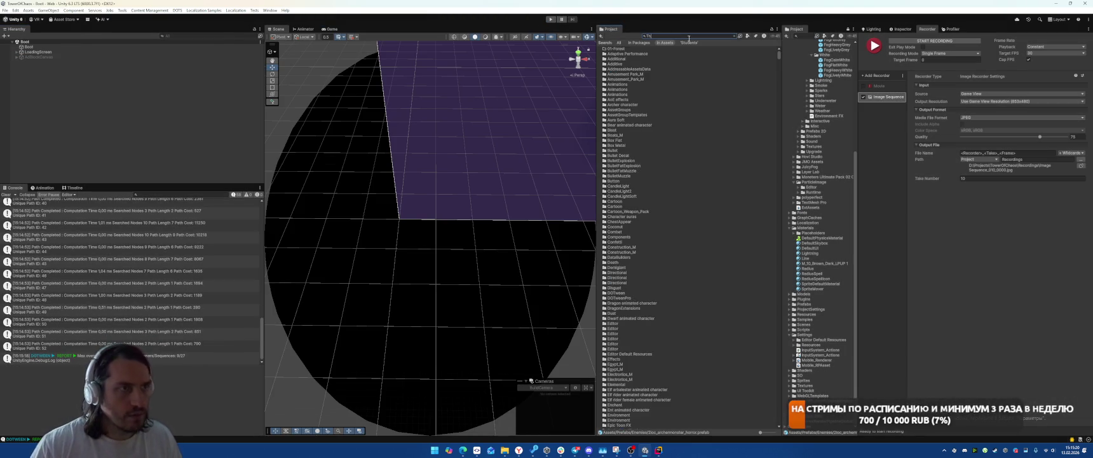
type("ell")
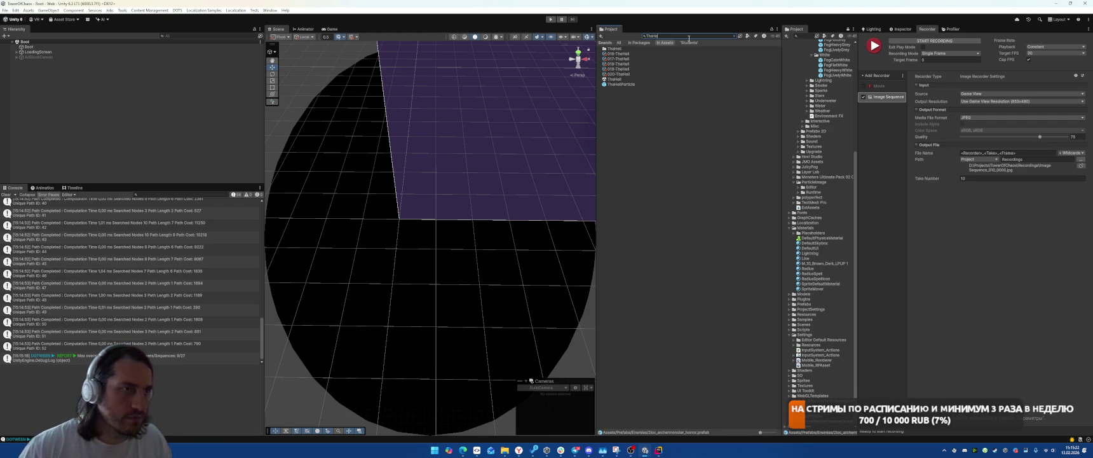
Open the TheHell scene and duplicate a lively fog box to the top-left
double_click(635, 78)
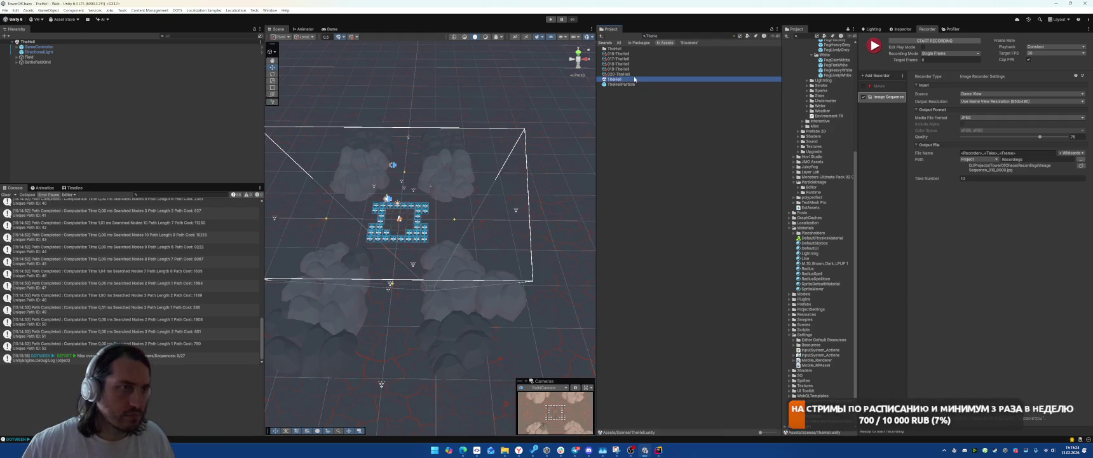
left_click_drag(472, 156, 86, 75)
left_click(399, 220)
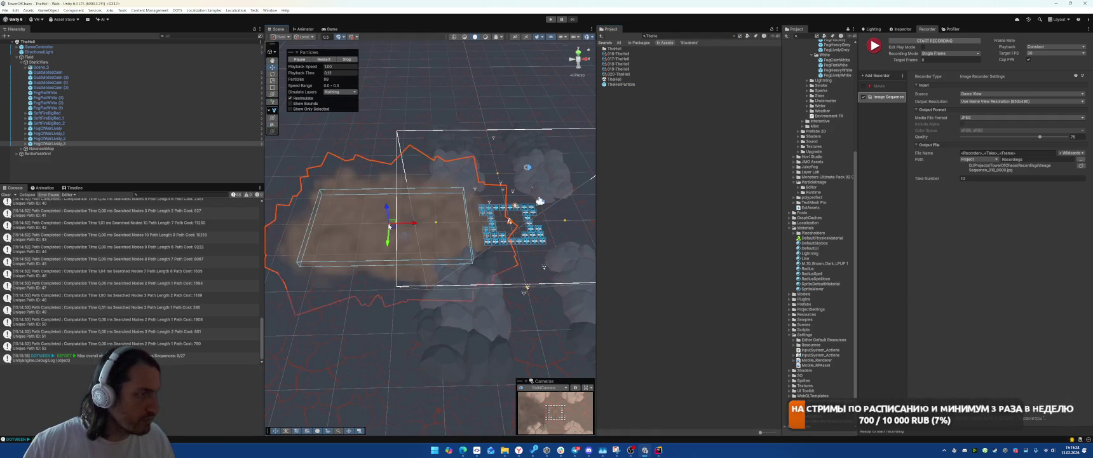
key("ctrl+d")
mouse_move(401, 217)
left_mouse_down()
mouse_move(367, 183)
mouse_move(373, 154)
mouse_move(342, 325)
mouse_move(324, 346)
left_mouse_up()
Add further fog copies, move one to the right, and select all eight fog boxes
key("ctrl+d")
scroll(413, 308, "down", 5)
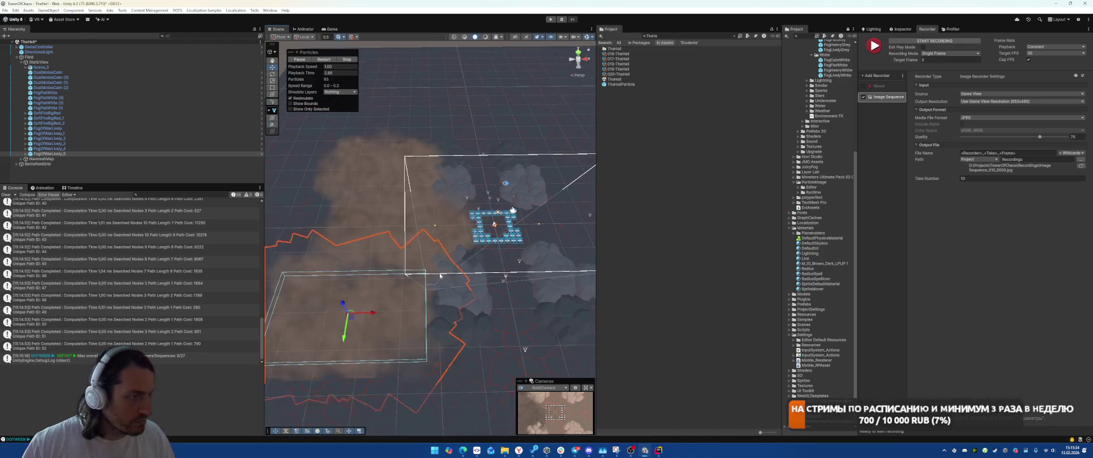
key("ctrl+d")
mouse_move(420, 305)
left_mouse_down()
mouse_move(551, 299)
mouse_move(561, 284)
mouse_move(531, 194)
left_mouse_up()
key("ctrl+d")
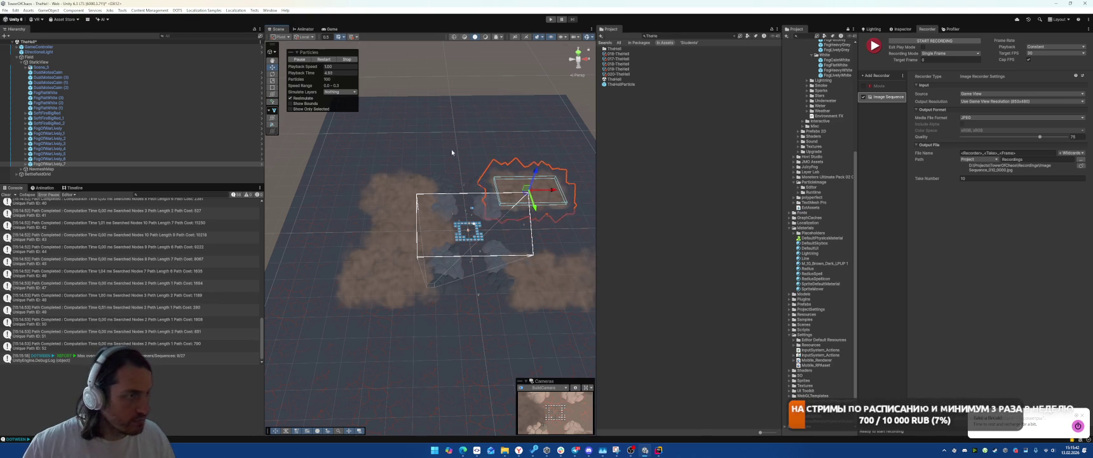
left_click(63, 128, "shift")
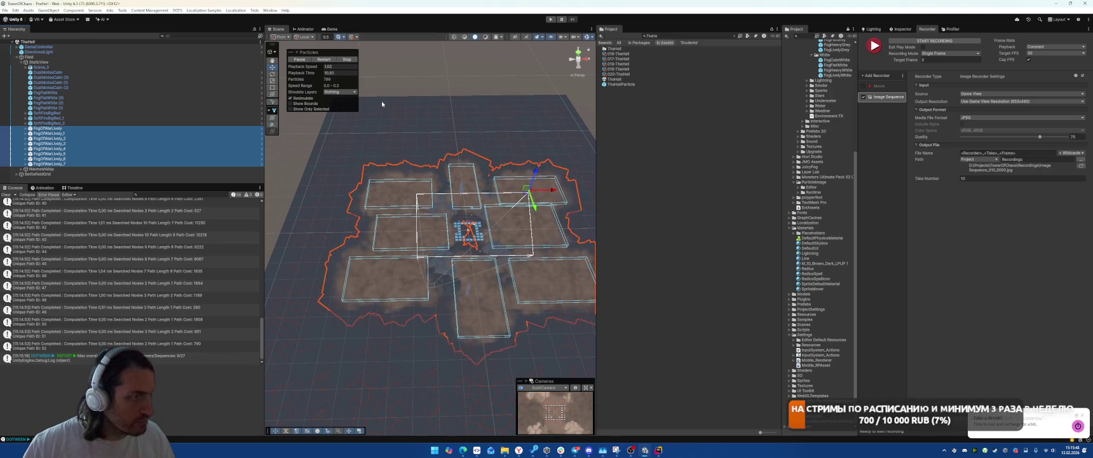
left_click(684, 37)
Open the Boot scene, start play mode and enter the battle level
type("Boot")
double_click(616, 54)
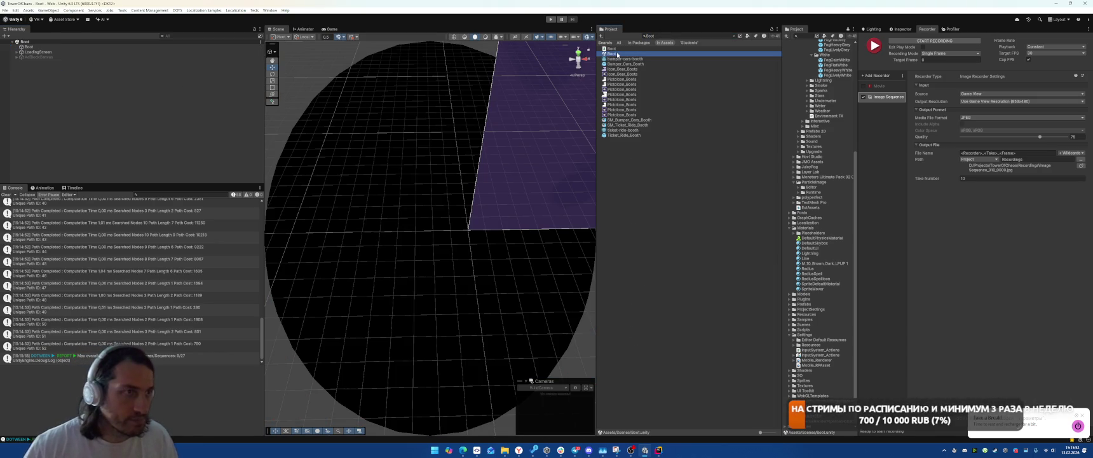
key("ctrl+p")
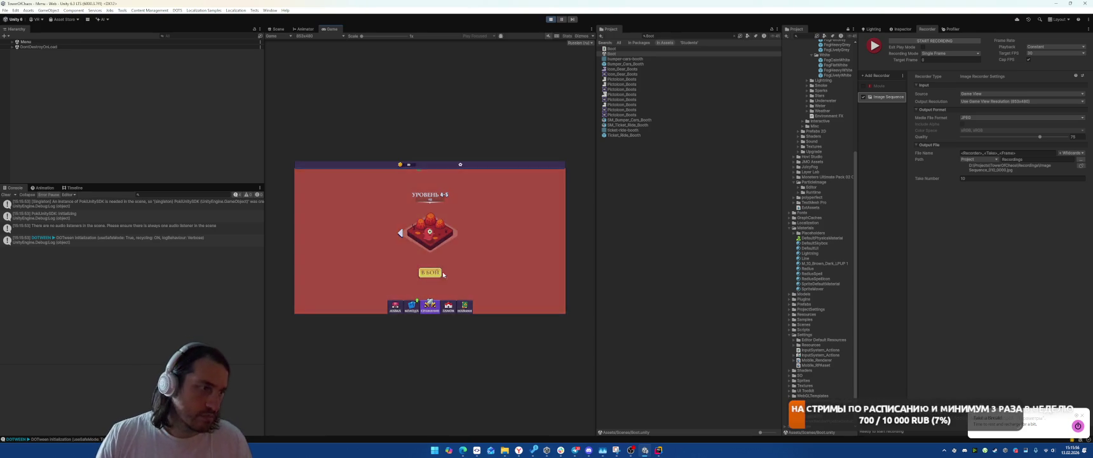
left_click(437, 273)
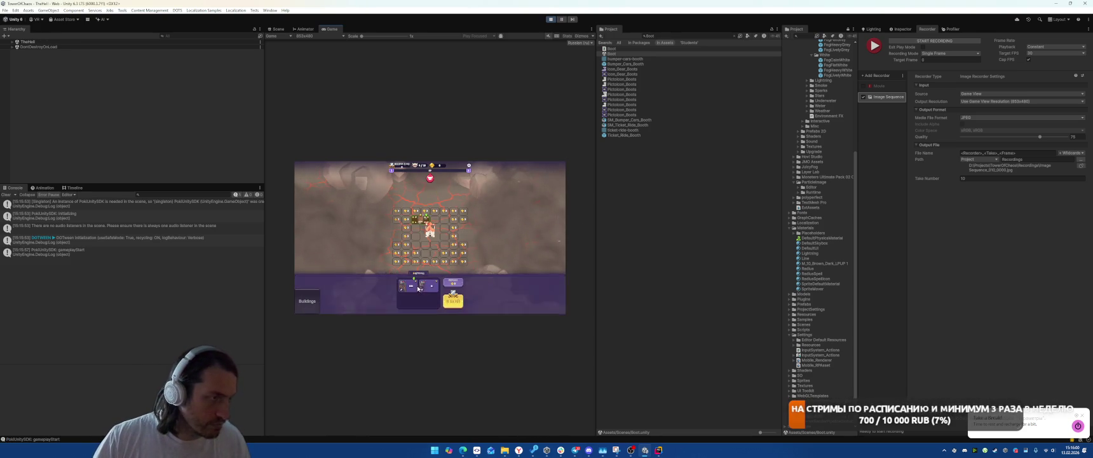
Place units on the grid, draw new cards, demolish the golden unit and start the battle
left_click_drag(418, 288, 445, 216)
left_click_drag(427, 290, 413, 224)
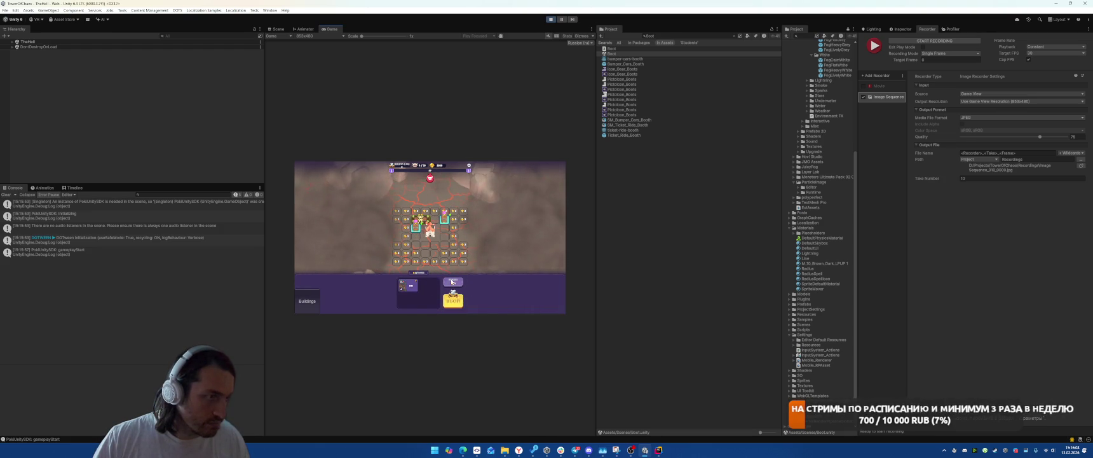
left_click(452, 282)
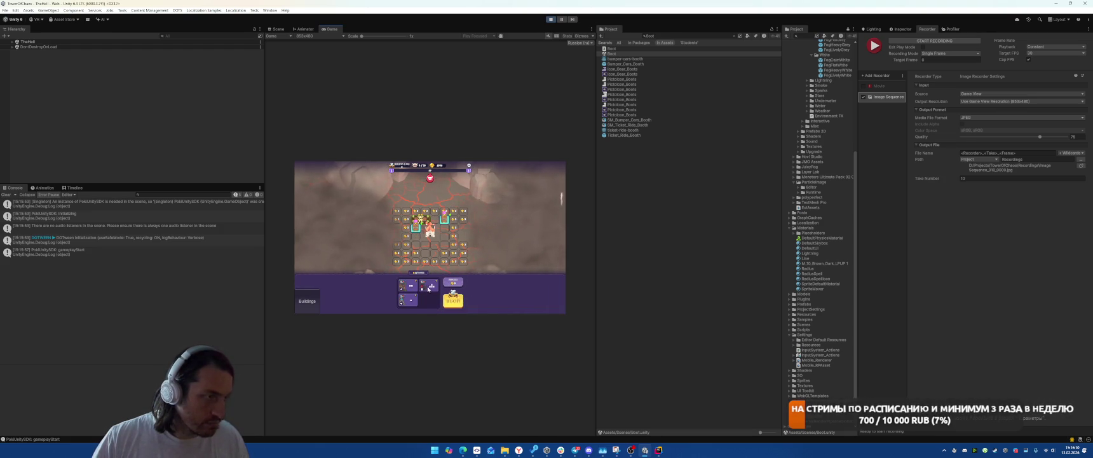
left_click_drag(431, 289, 423, 244)
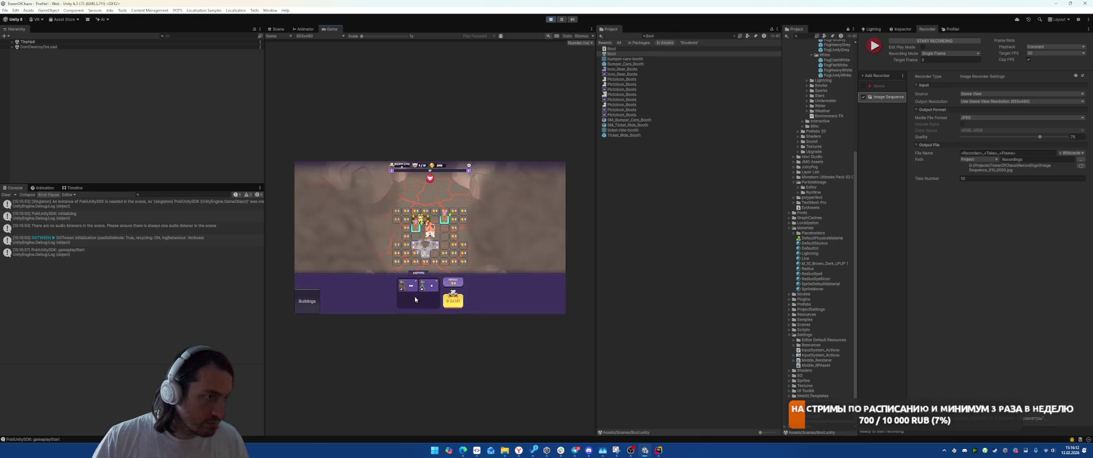
left_click_drag(430, 286, 434, 253)
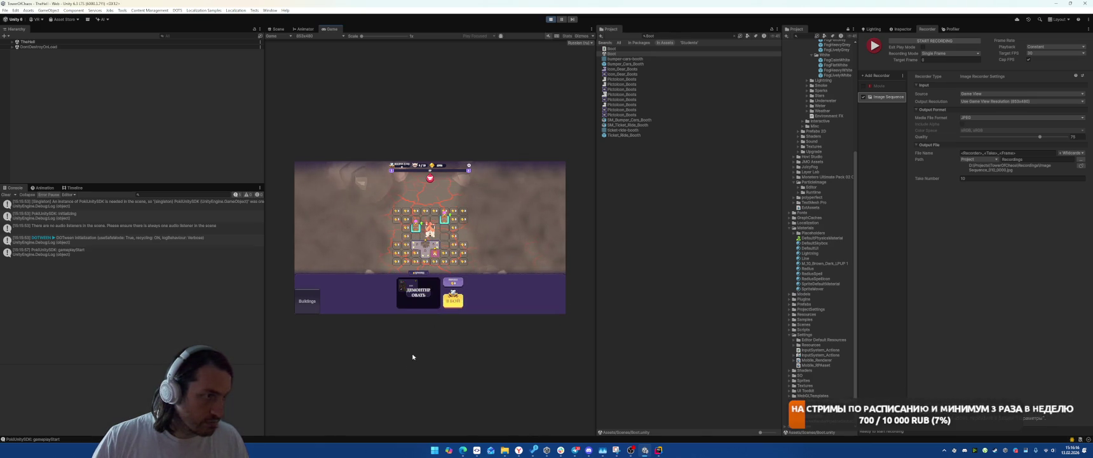
left_click(418, 304)
left_click(456, 303)
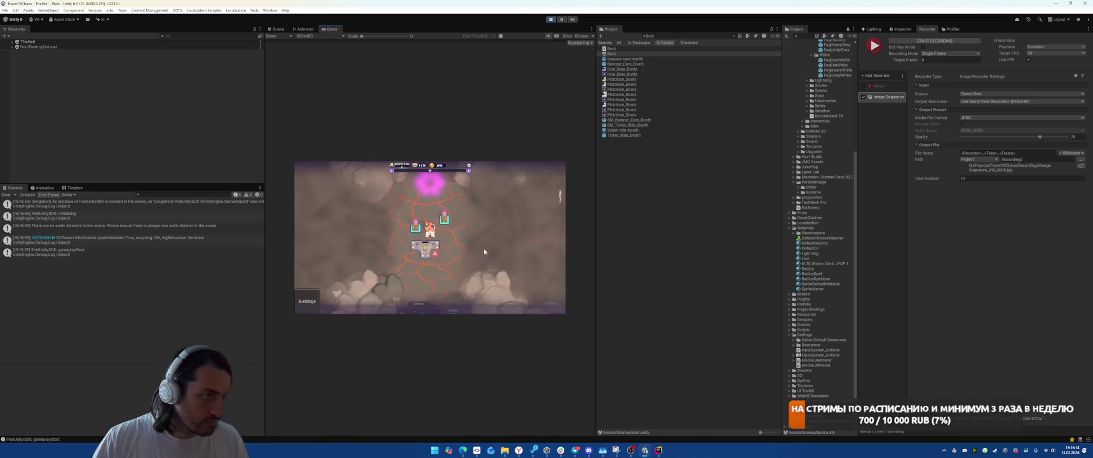
Expand TheHell, record a single frame of the battle as take 12, then select GameWindow(Clone)
left_click(12, 41)
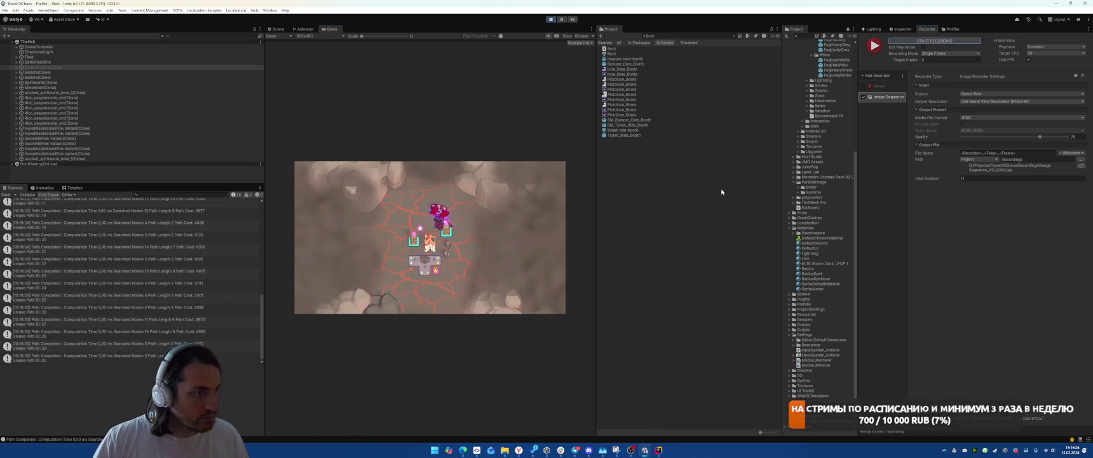
left_click(932, 40)
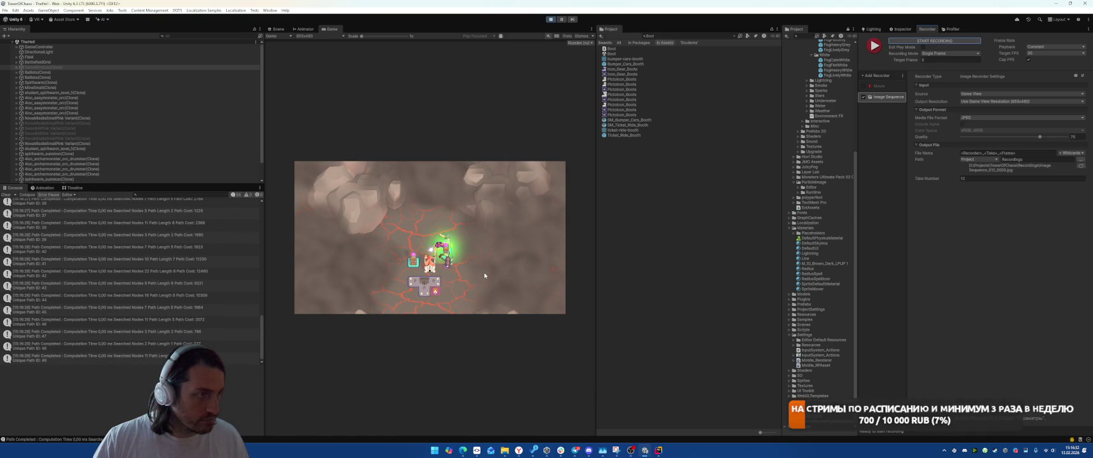
left_click(85, 68)
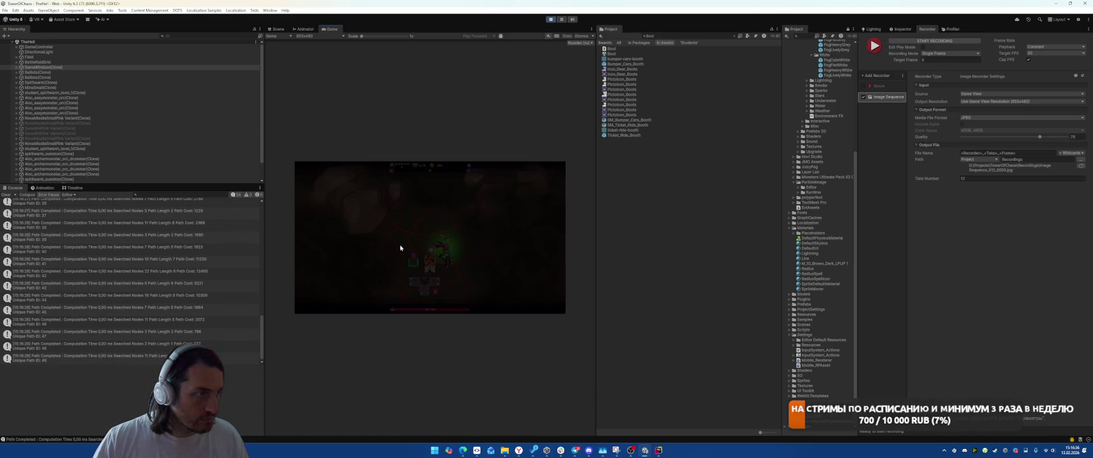
Expand GameWindow(Clone)'s panels and walk down PickPanel's children to the first SpellCard(Clone)
left_click(16, 68)
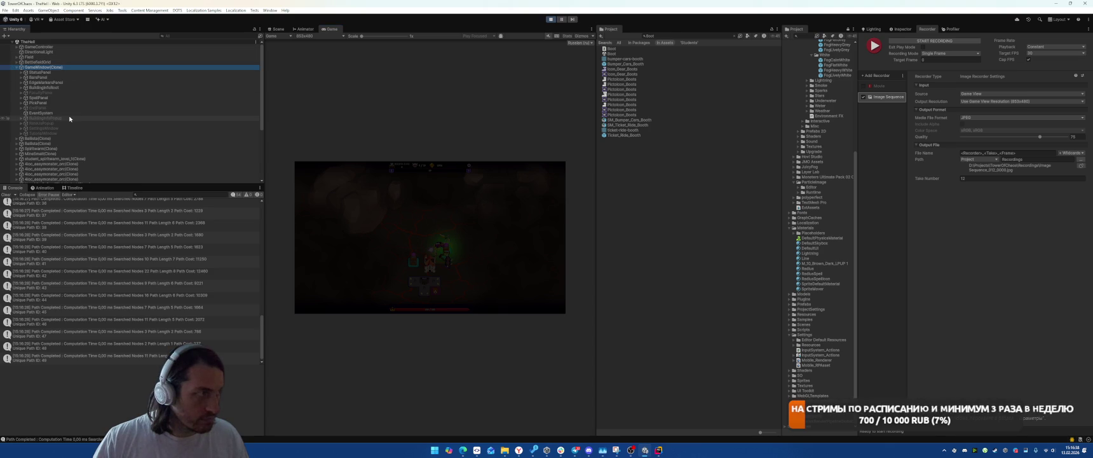
left_click(61, 98)
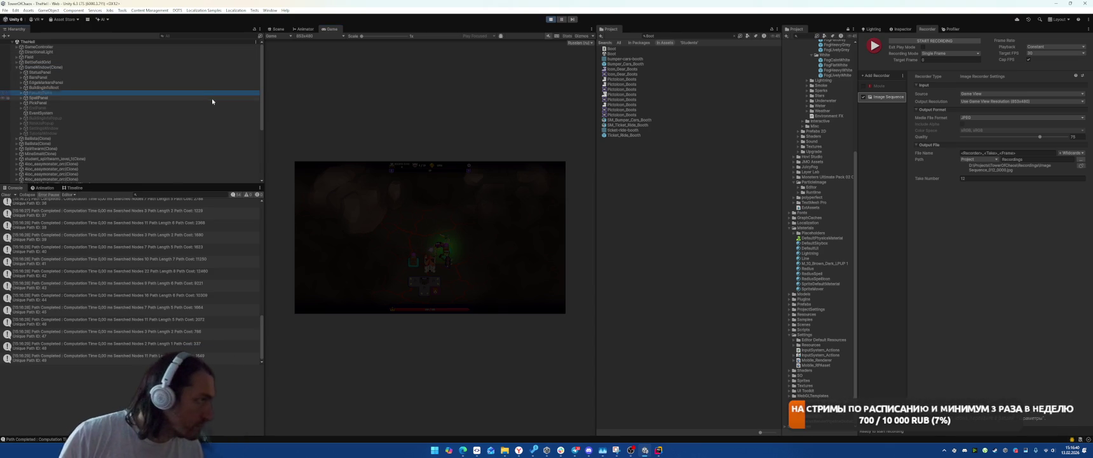
key("Down")
key("Right")
key("Down")
key("Down")
key("Down")
key("Right")
key("Down")
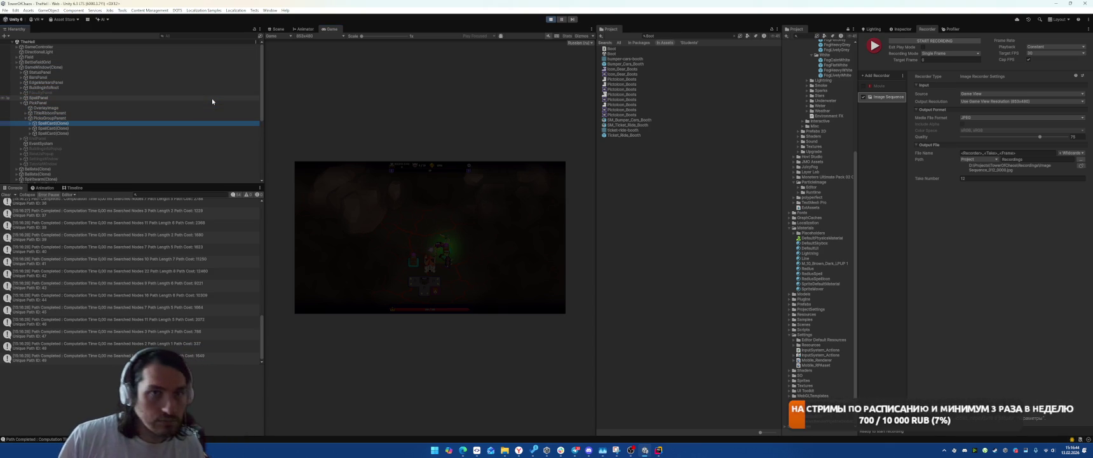
left_click(903, 29)
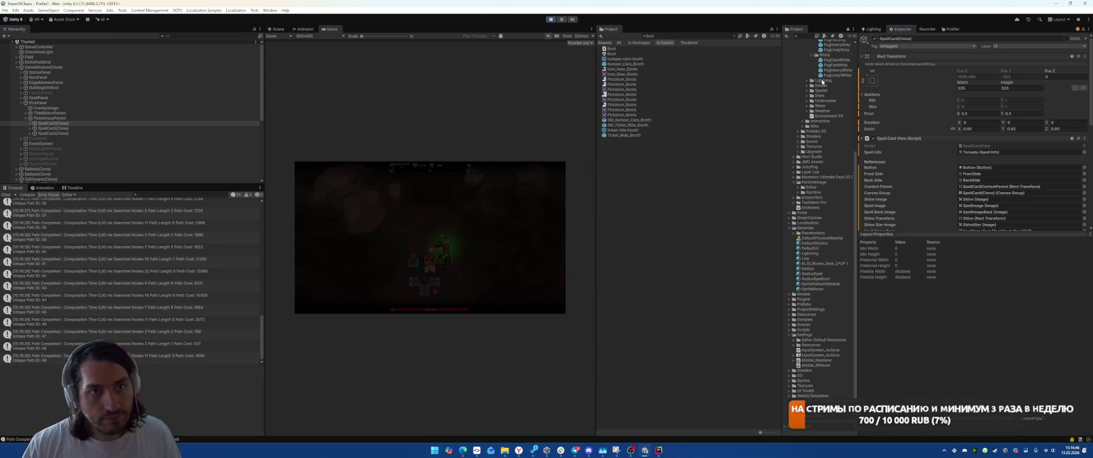
Inspect PickPanel in the Scene view, including its canvas group Alpha value
left_click(277, 29)
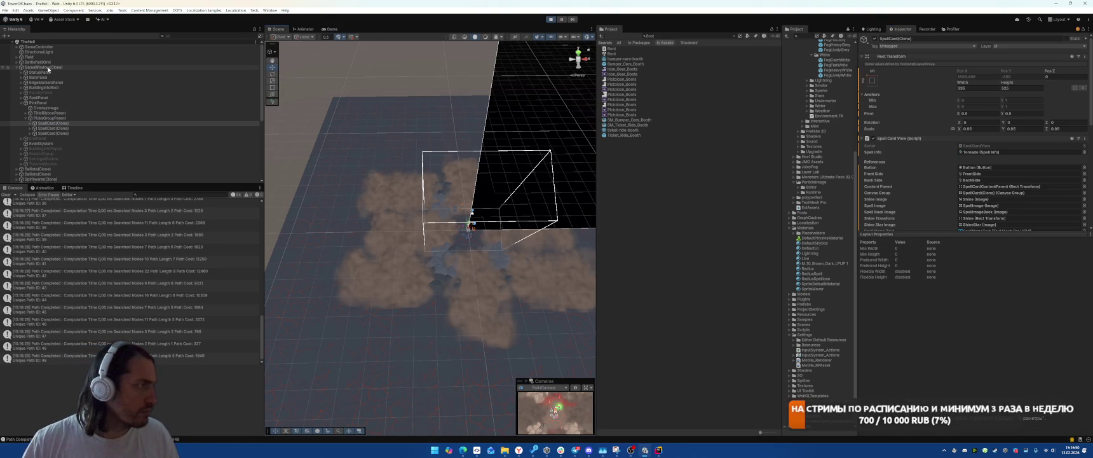
left_click(50, 67)
left_click(68, 103)
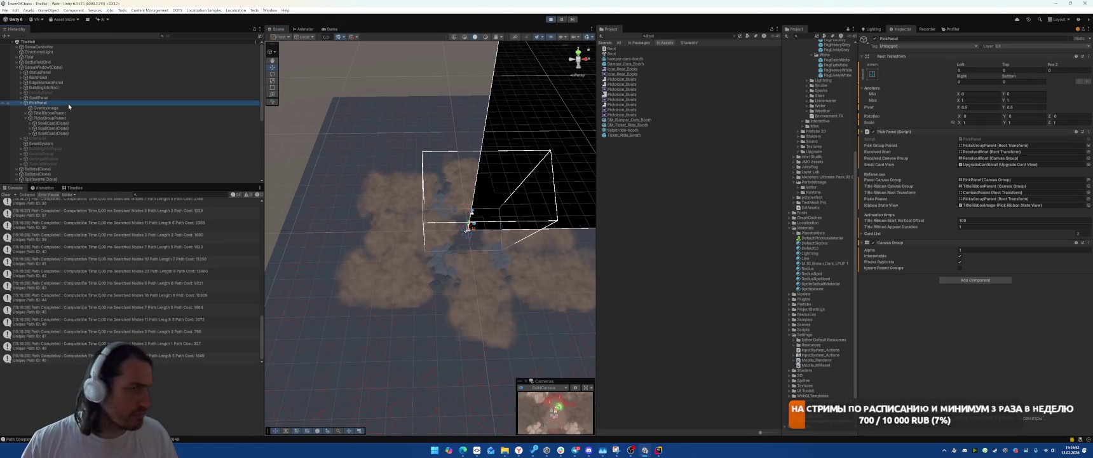
left_click(941, 251)
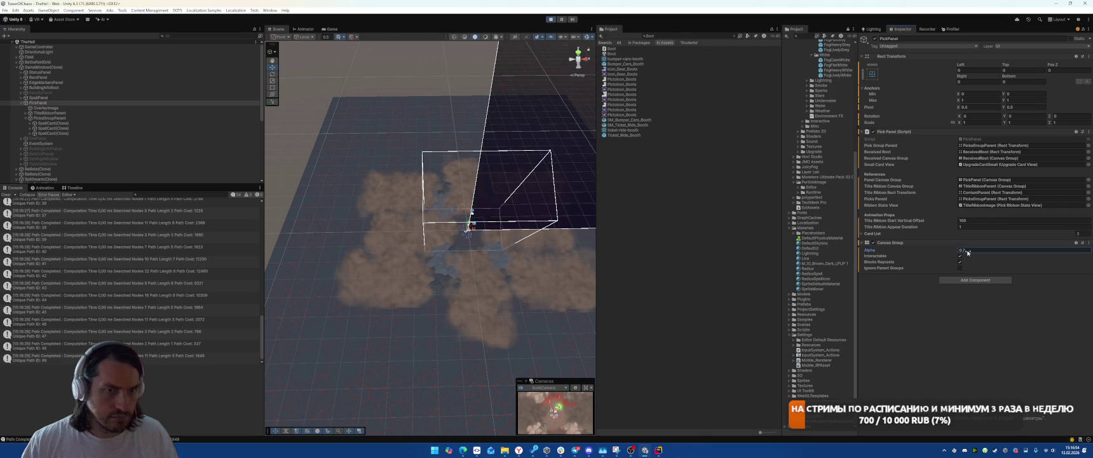
left_click(332, 29)
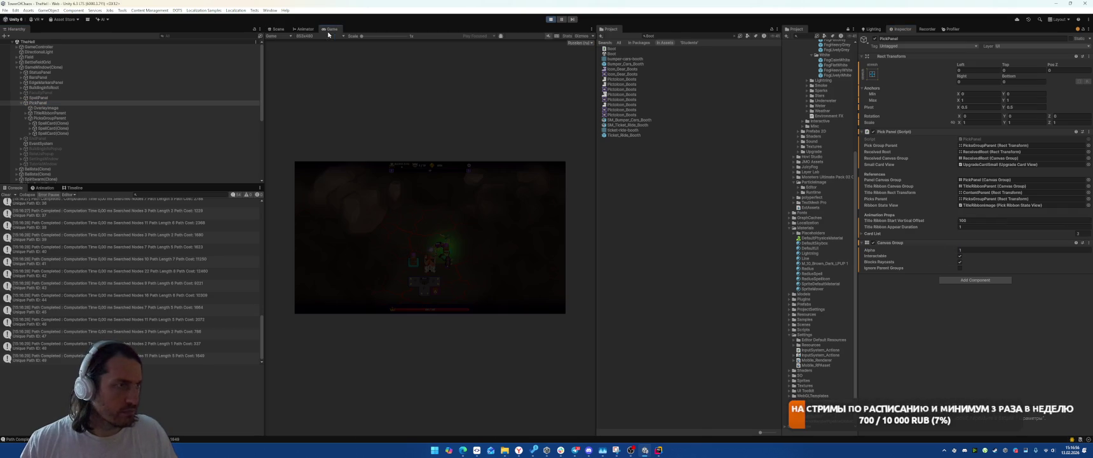
Step through the first SpellCard(Clone), its SpellCardContentParent and FrontSide in the Inspector
left_click(70, 124)
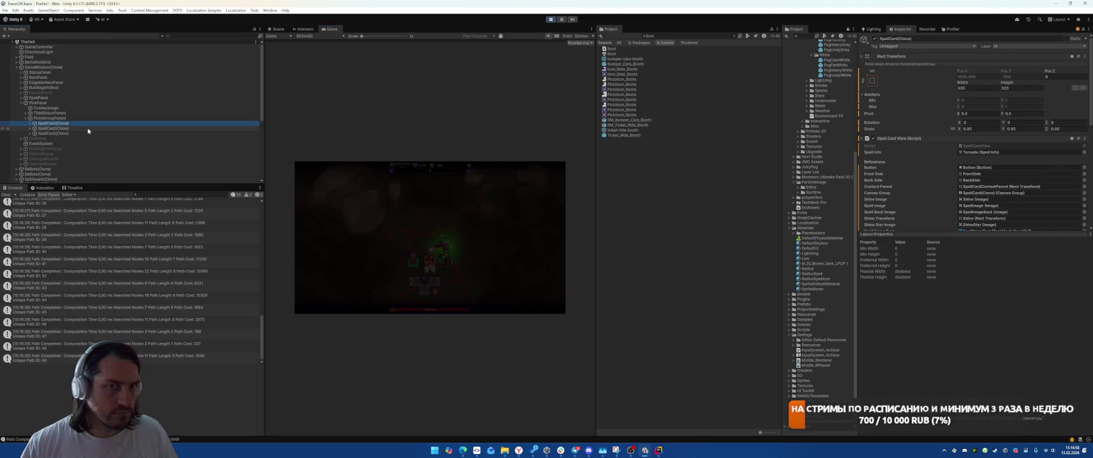
key("Right")
left_click(87, 128)
key("Right")
key("Down")
key("Down")
key("Up")
left_click(88, 130)
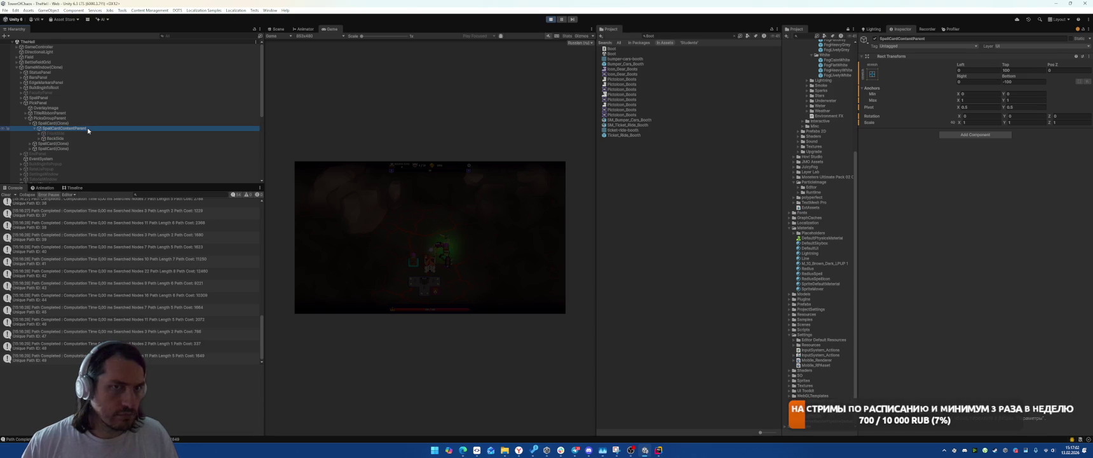
key("Up")
key("Up")
key("Up")
key("Up")
key("Up")
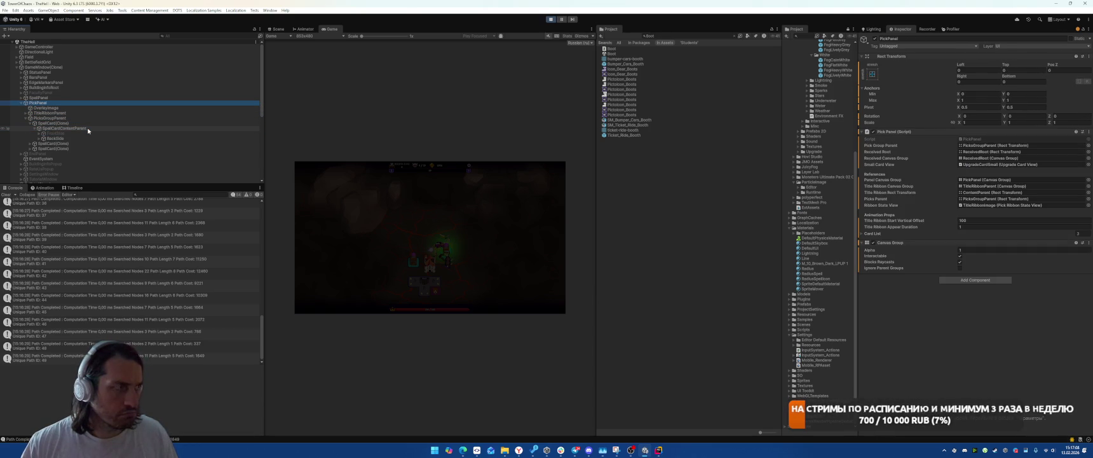
key("Down")
key("Down")
key("Down")
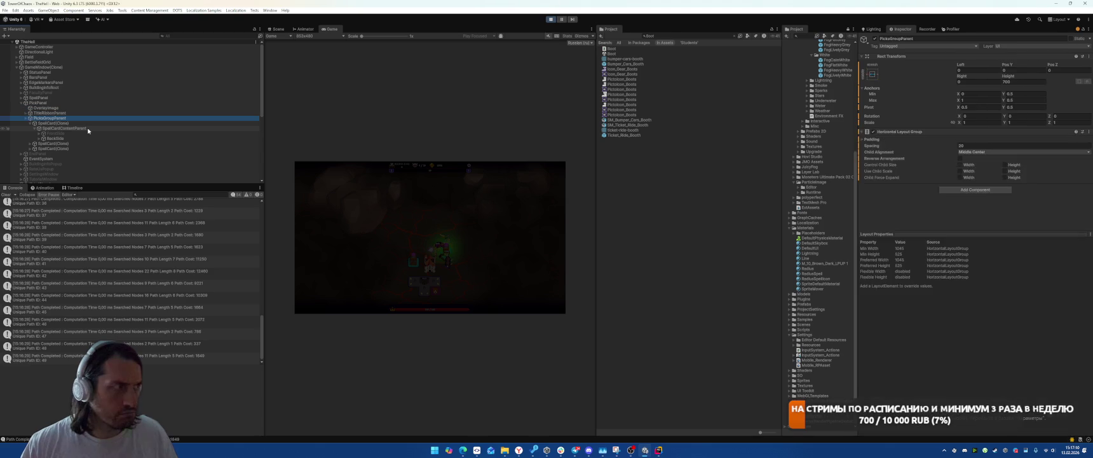
key("Up")
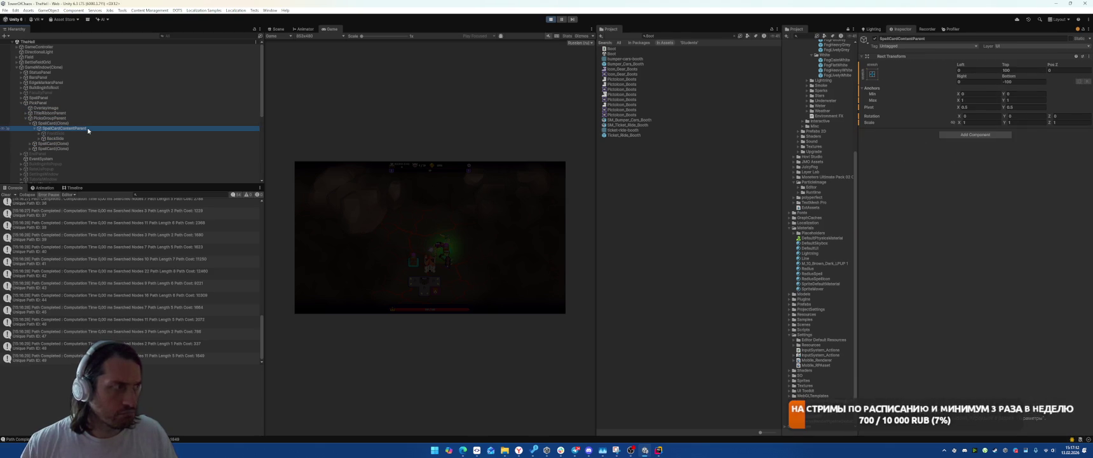
key("Up")
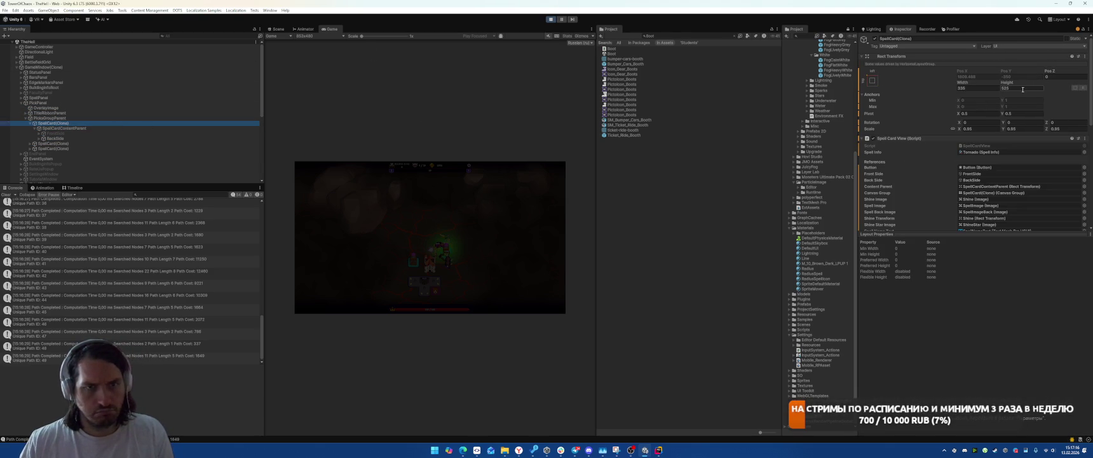
Inspect PickPanel and BackSide's image children, then stop and restart play mode
left_click(64, 103)
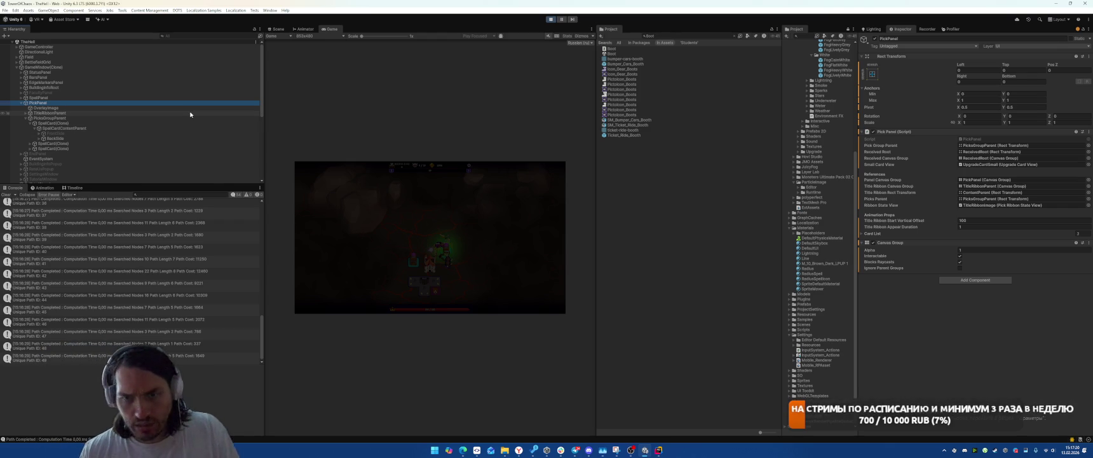
left_click(76, 117)
left_click(54, 138)
key("Right")
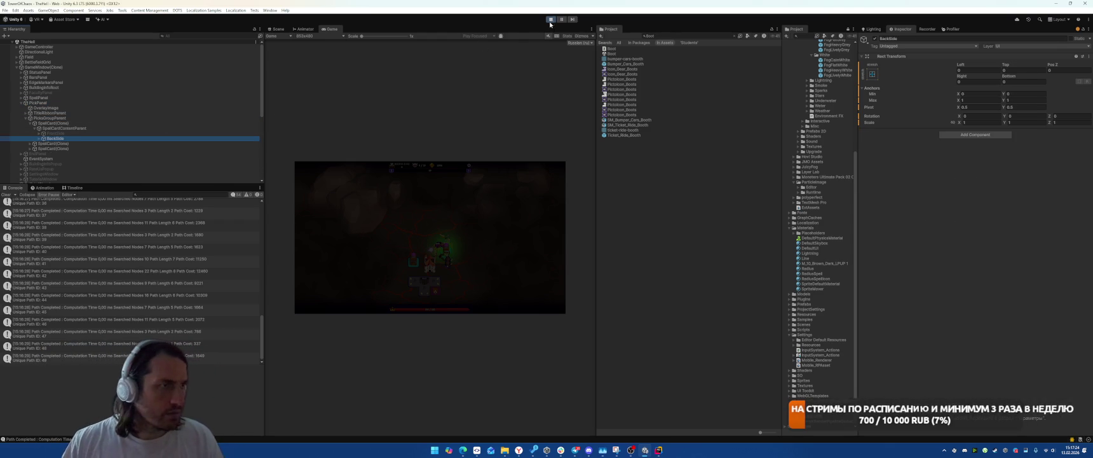
left_click(551, 19)
left_click(550, 19)
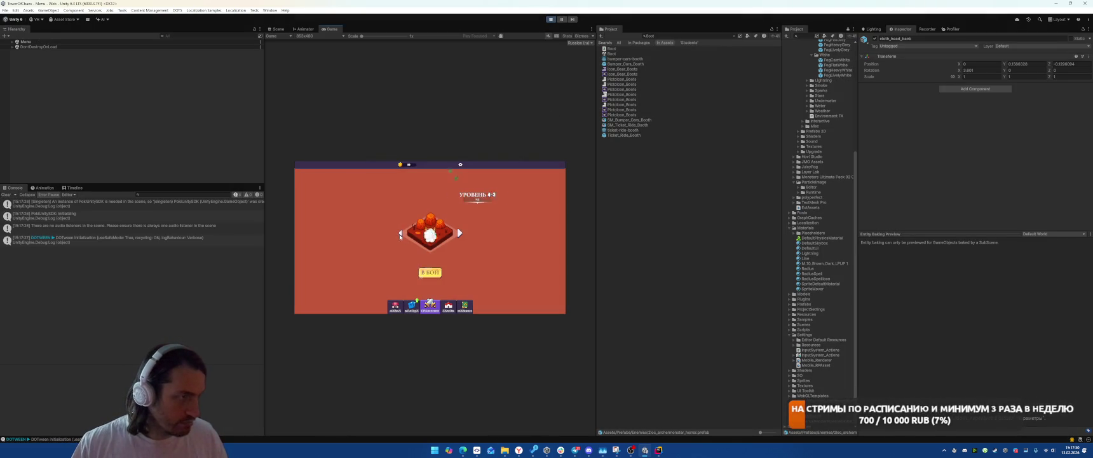
Browse the level carousel, switch the game's language to English, and start the level
left_click(401, 234)
left_click(401, 234)
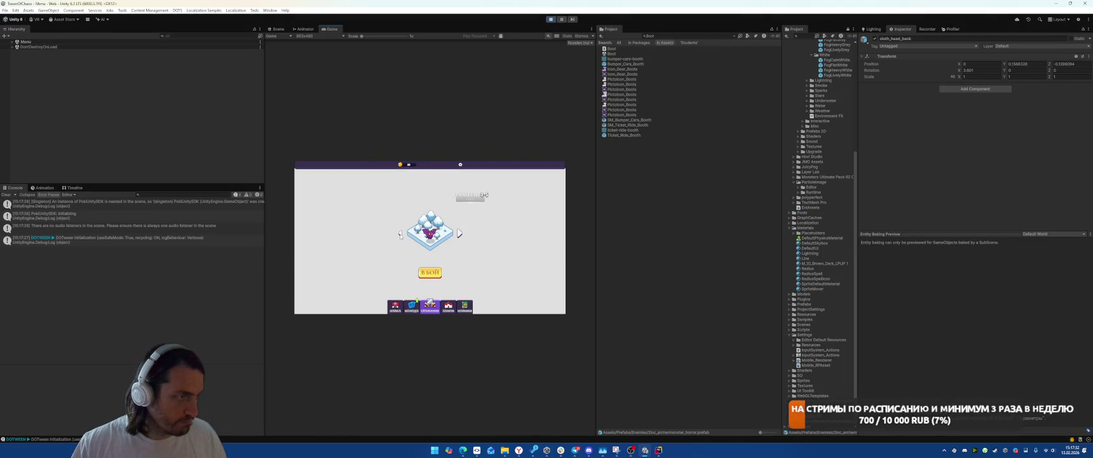
left_click(580, 43)
left_click(588, 50)
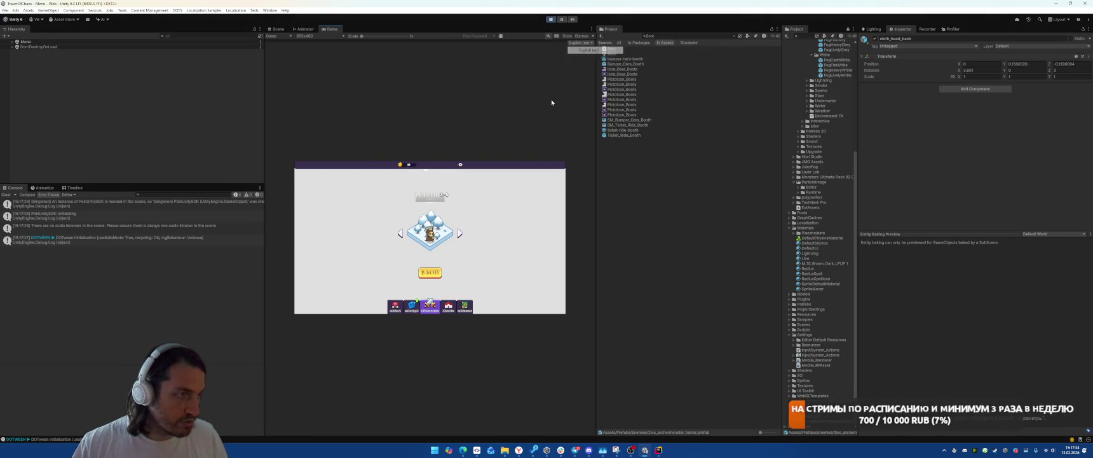
left_click(429, 272)
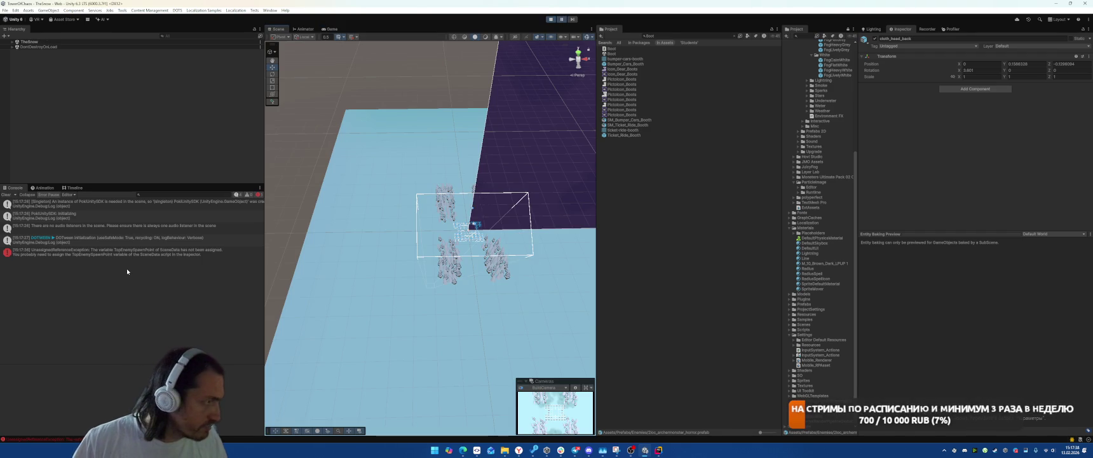
Check the logged error, exit play mode, and open the TheSnow scene from the Project search
left_click(126, 252)
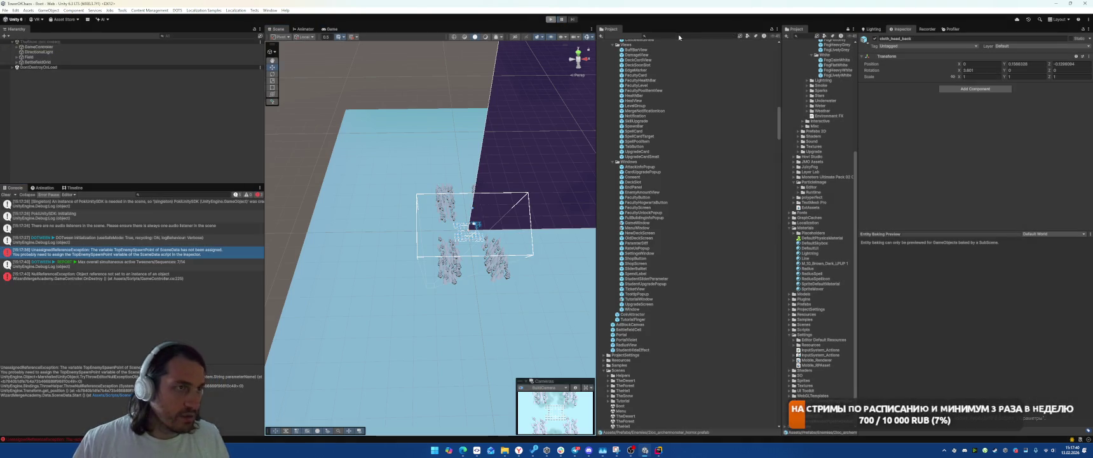
key("ctrl+p")
type("TheSn")
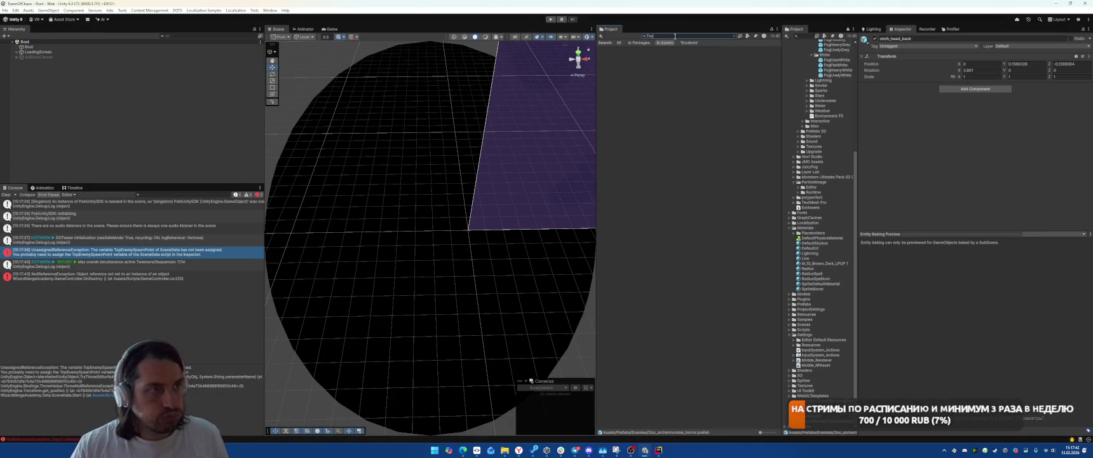
double_click(617, 79)
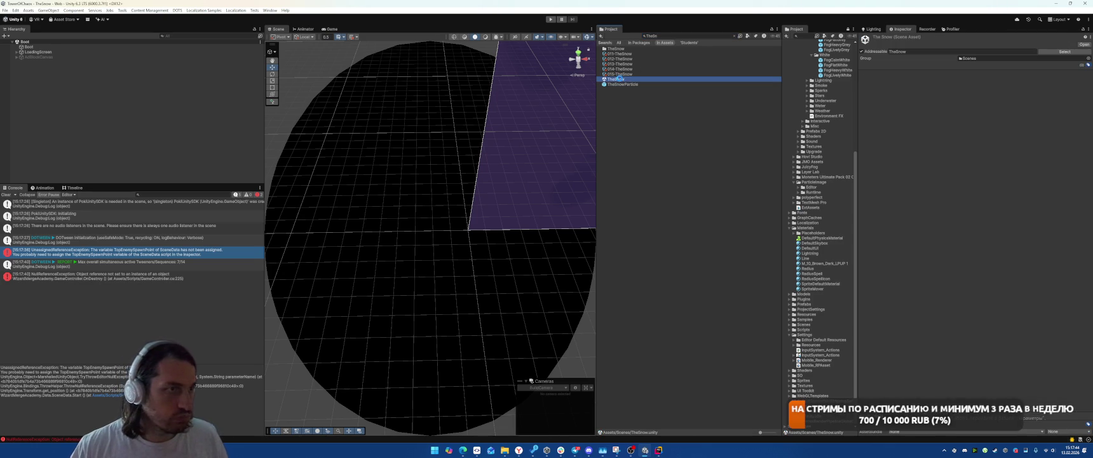
Revert GameController's Scene Data component to restore its camera and spawn point references
left_click(39, 46)
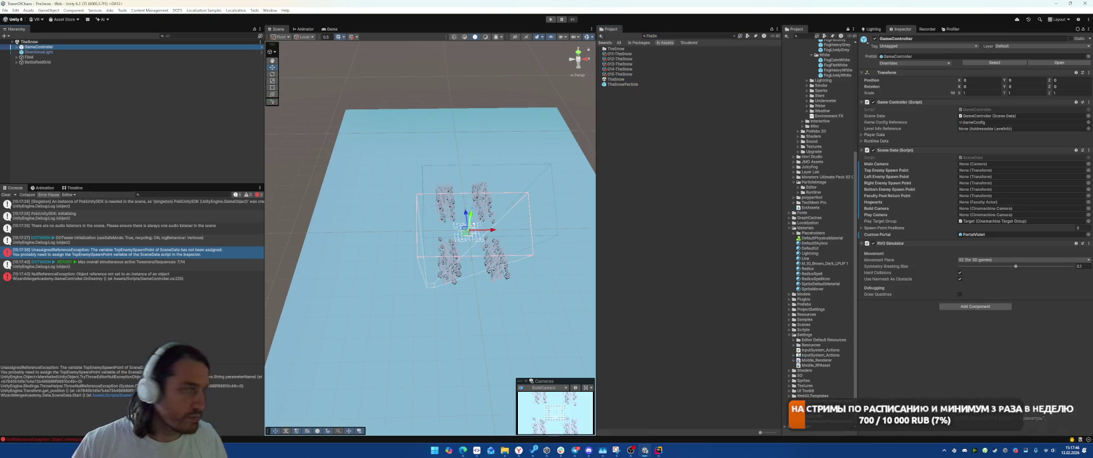
right_click(921, 152)
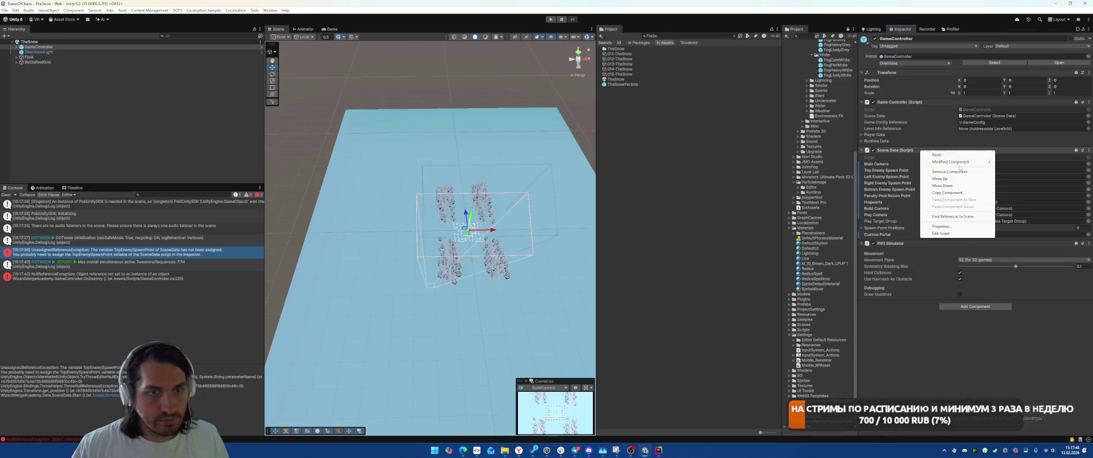
left_click(1036, 169)
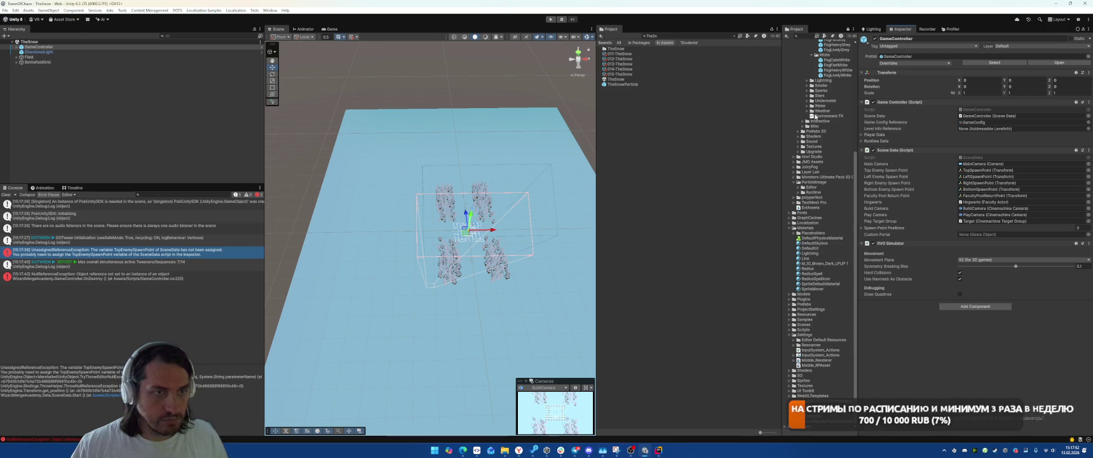
scroll(803, 148, "up", 5)
scroll(803, 148, "down", 5)
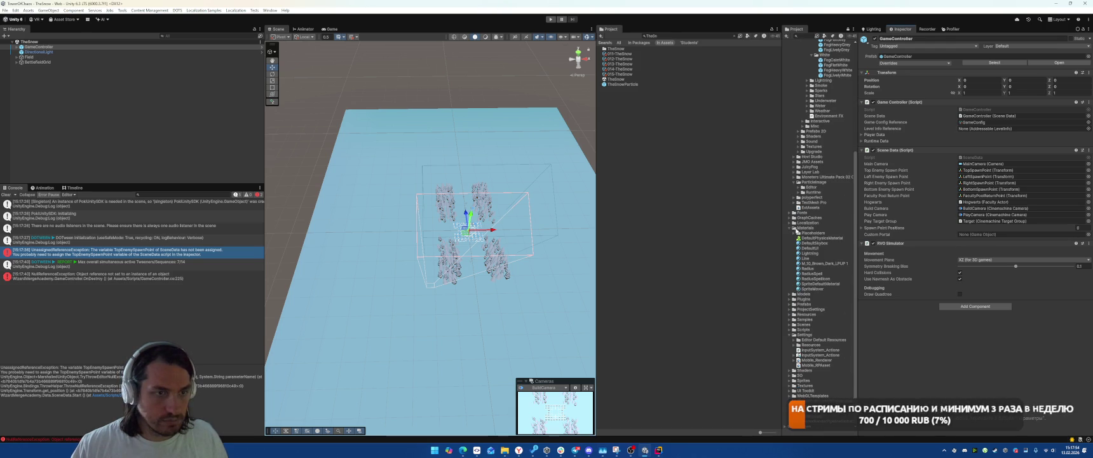
scroll(823, 191, "up", 8)
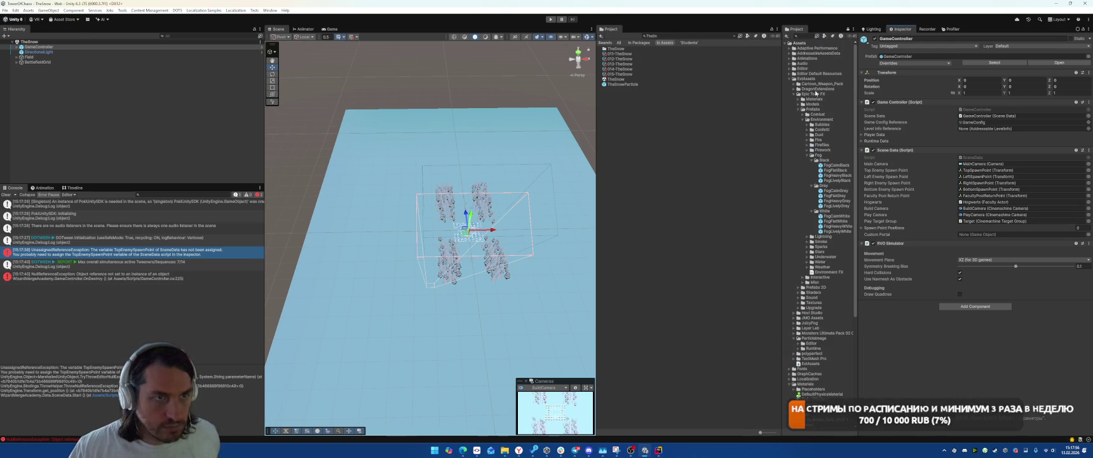
left_click(789, 79)
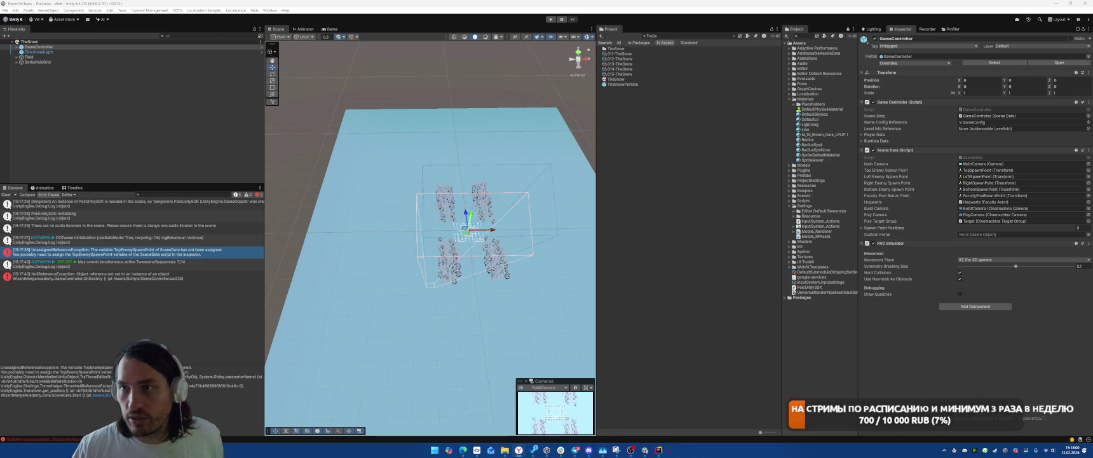
key("alt+Tab")
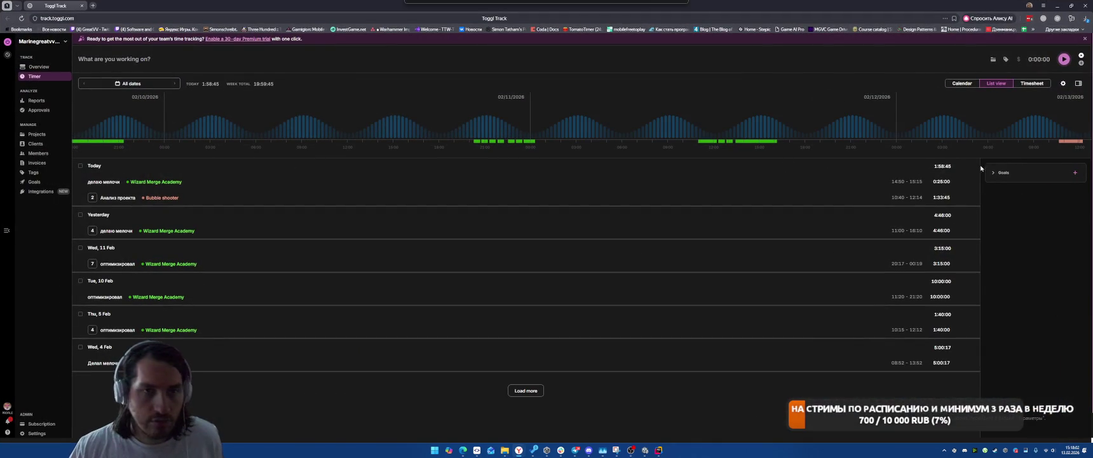
Restart the 'делаю мелочи' Wizard Merge Academy timer from Toggl's recent entries and return to Unity
left_click(1055, 20)
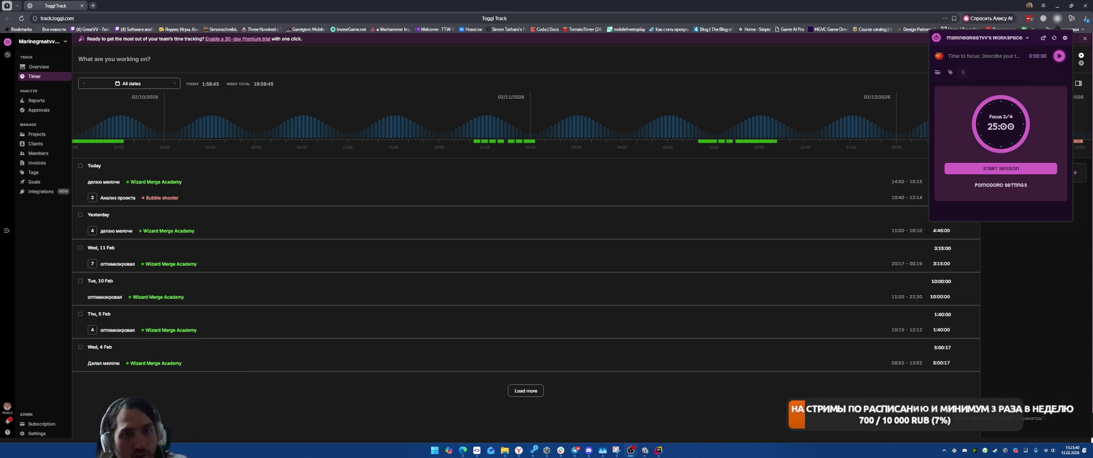
left_click(940, 57)
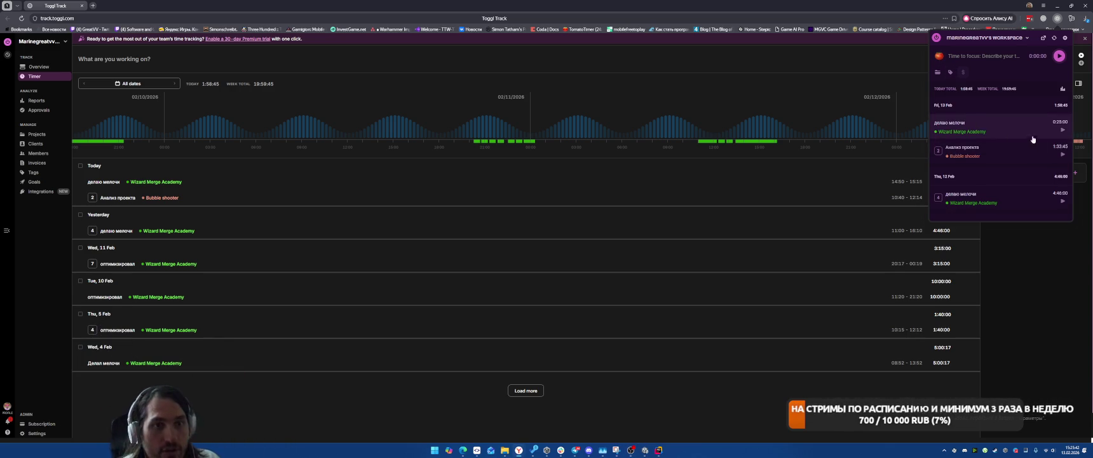
left_click(1064, 132)
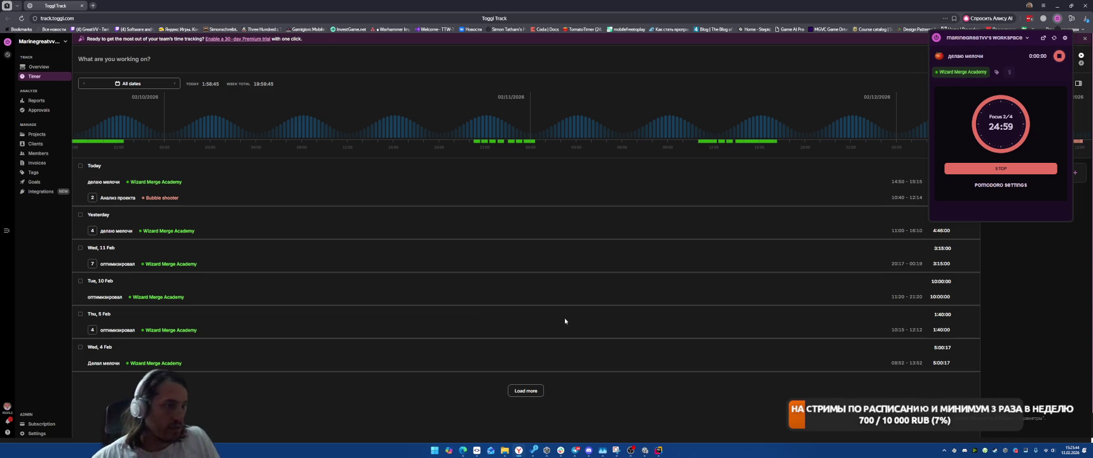
left_click(631, 450)
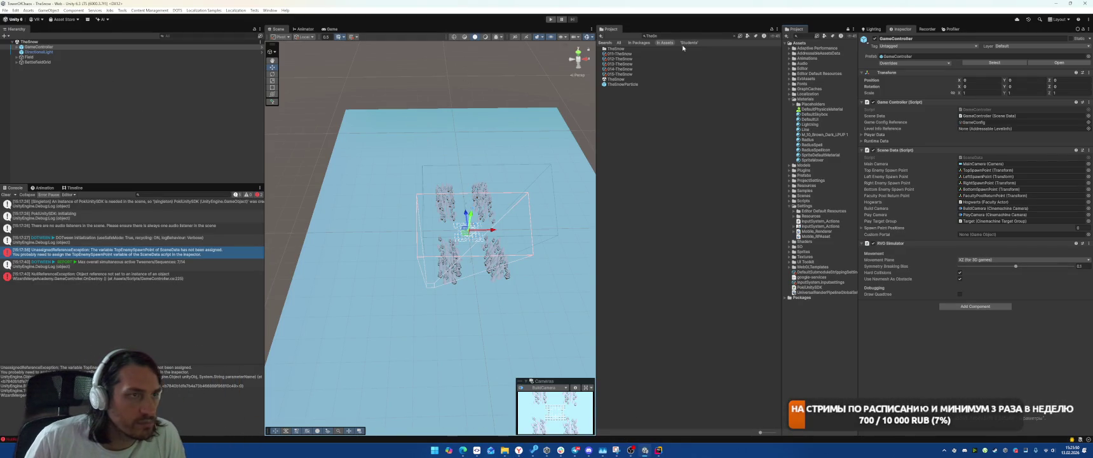
Drag PortalViolet into GameController's Custom Portal field and check the NullReferenceException details
left_click(734, 36)
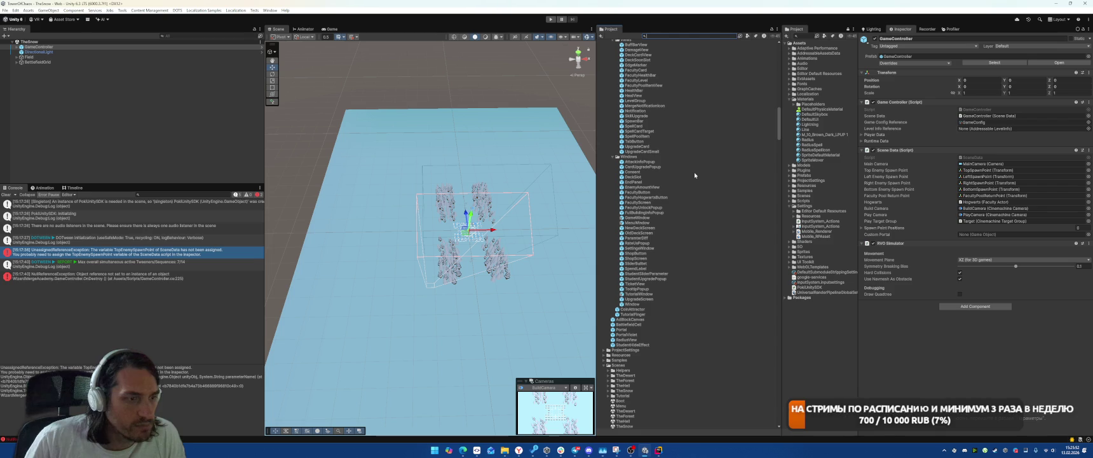
left_click_drag(624, 335, 1017, 234)
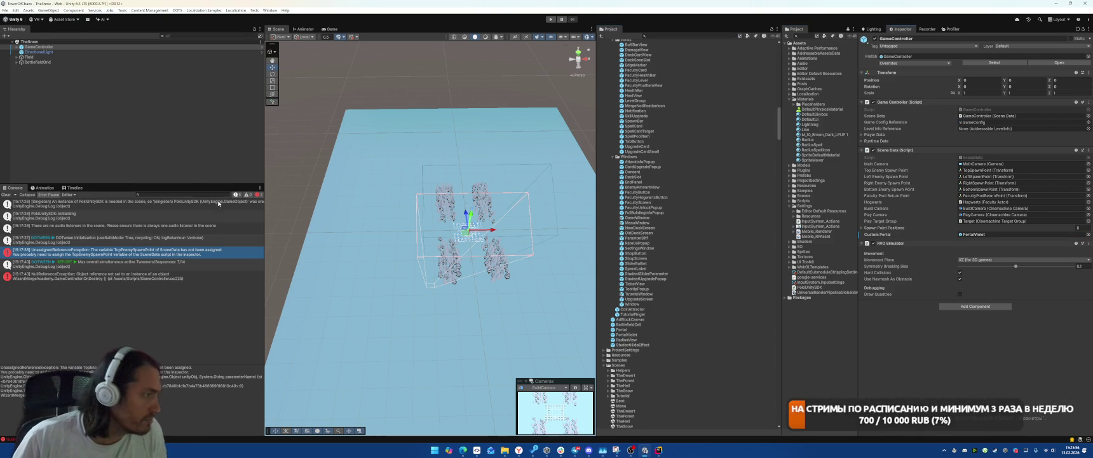
left_click(130, 277)
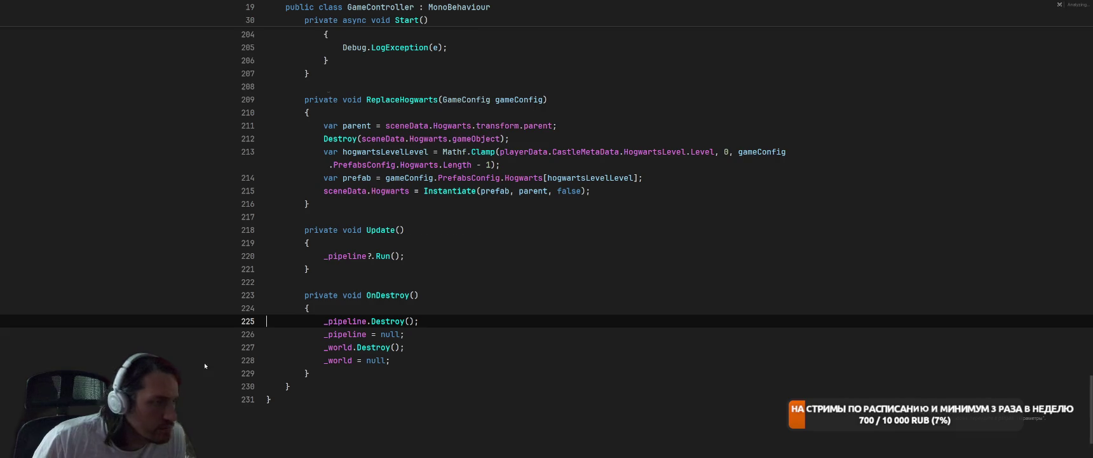
key("alt+Tab")
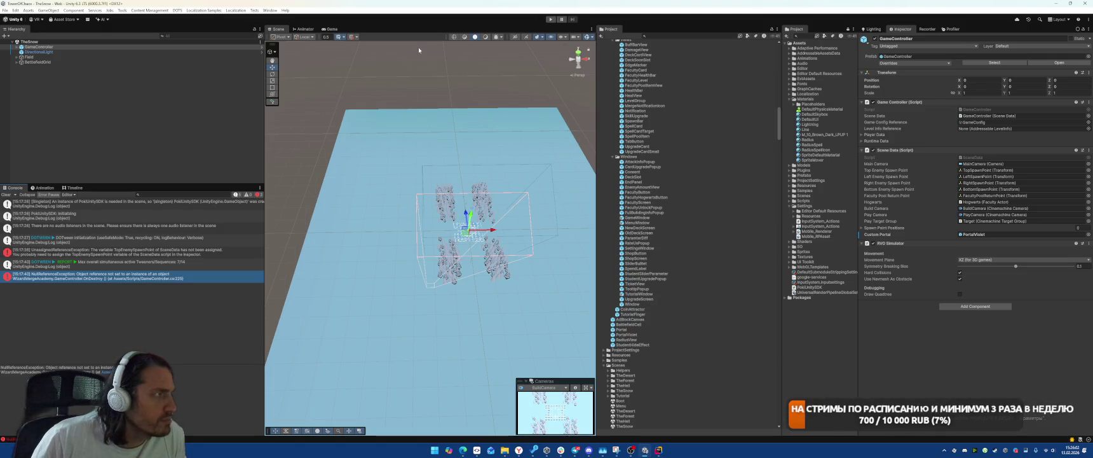
Search the Project assets and open the Boot scene
left_click(691, 35)
type("t:Fo")
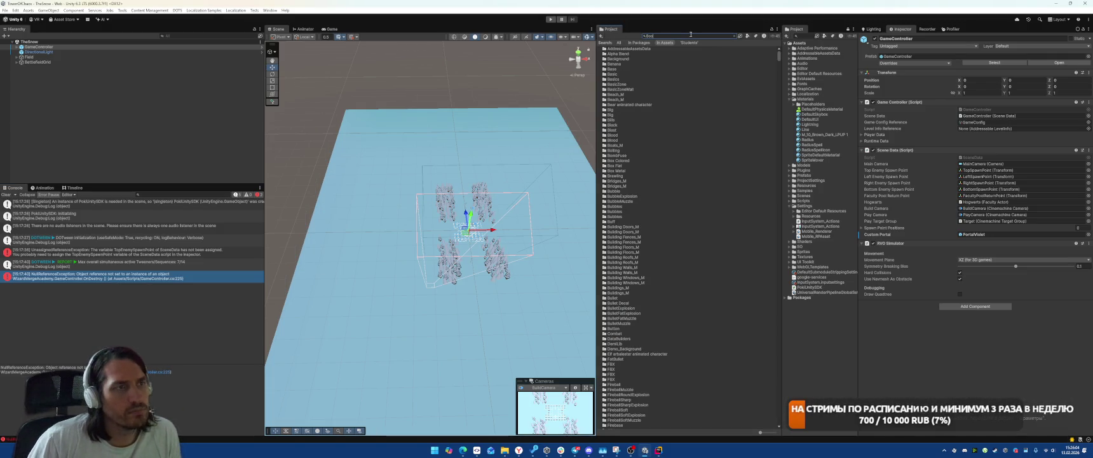
type("ot")
double_click(612, 53)
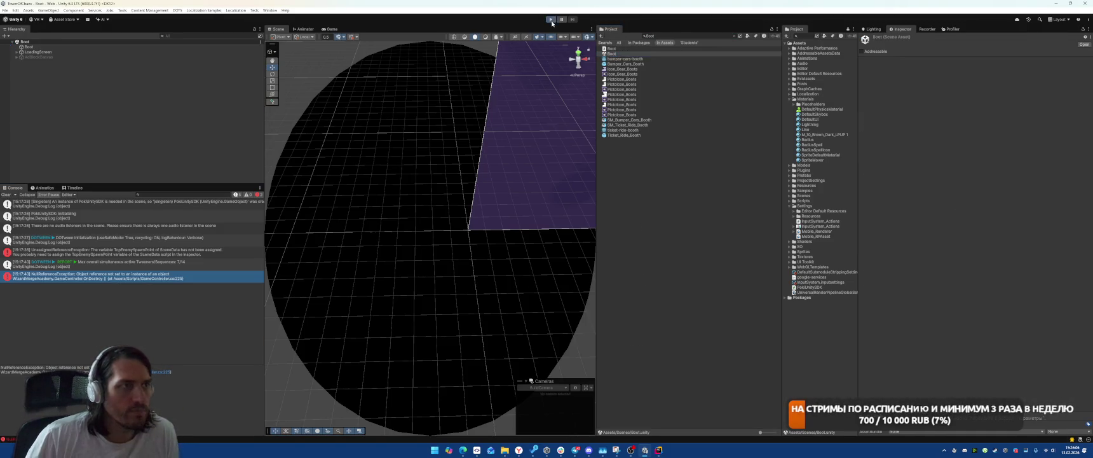
Run the game, enter snowy level 3-5, place one building on the grid, and press В БОЙ
left_click(551, 20)
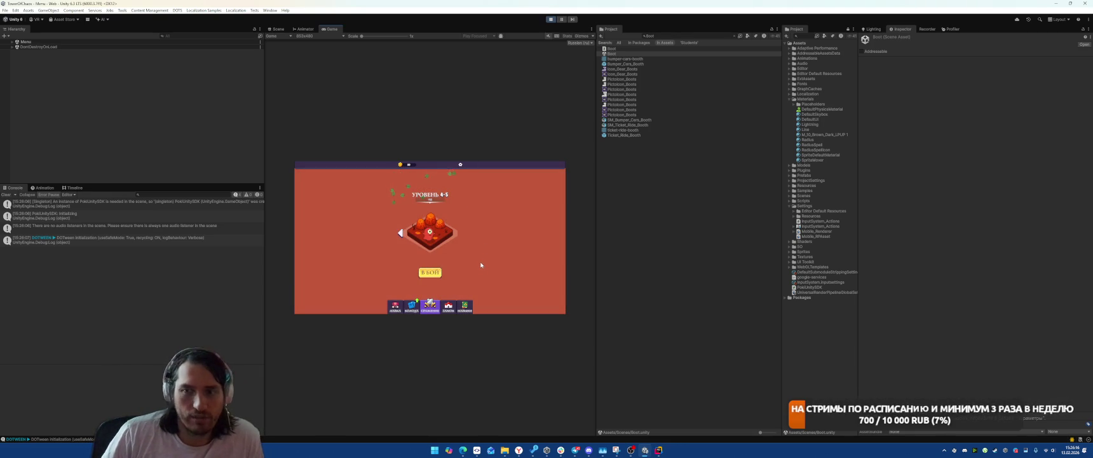
left_click(400, 232)
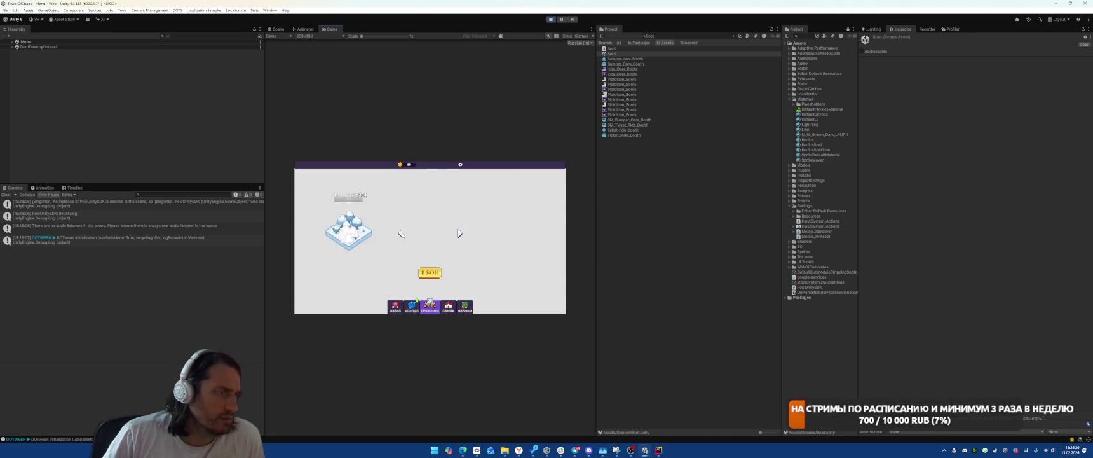
left_click(430, 272)
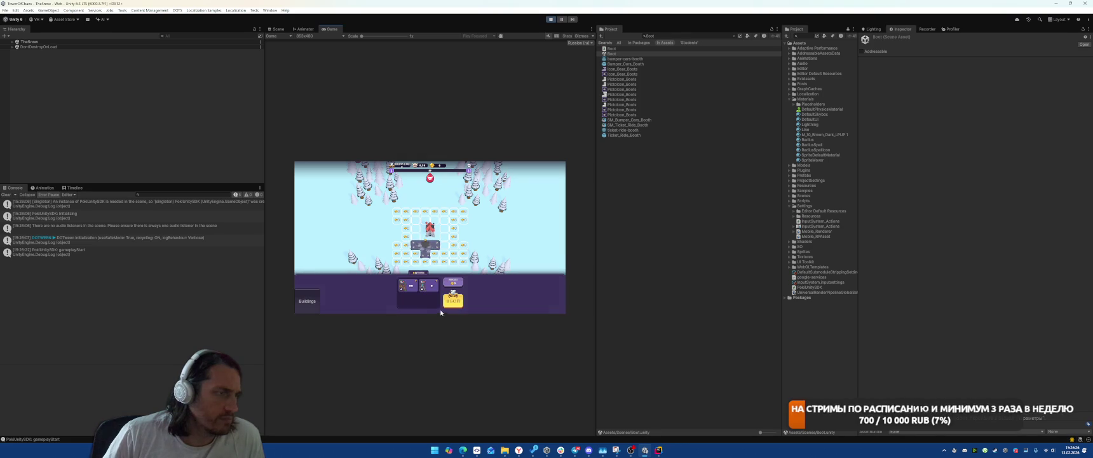
left_click(425, 285)
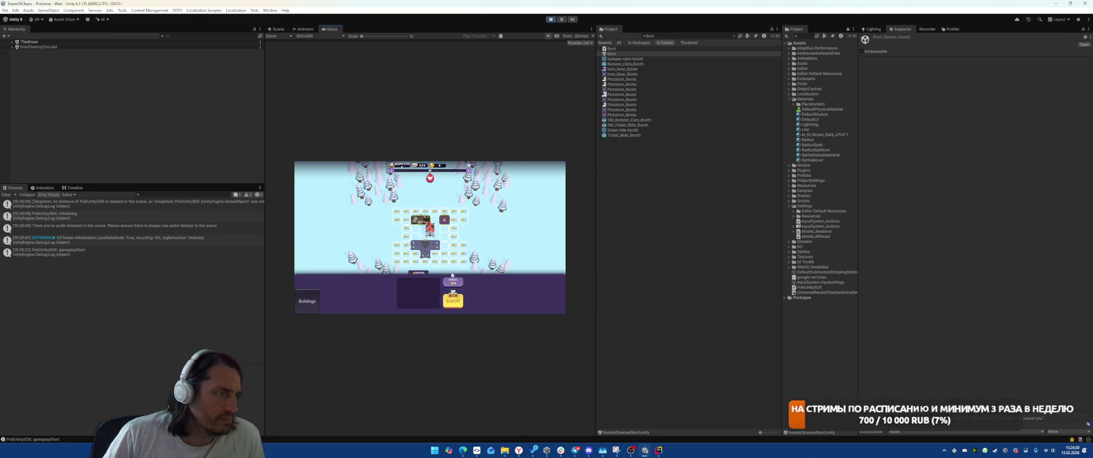
left_click(456, 303)
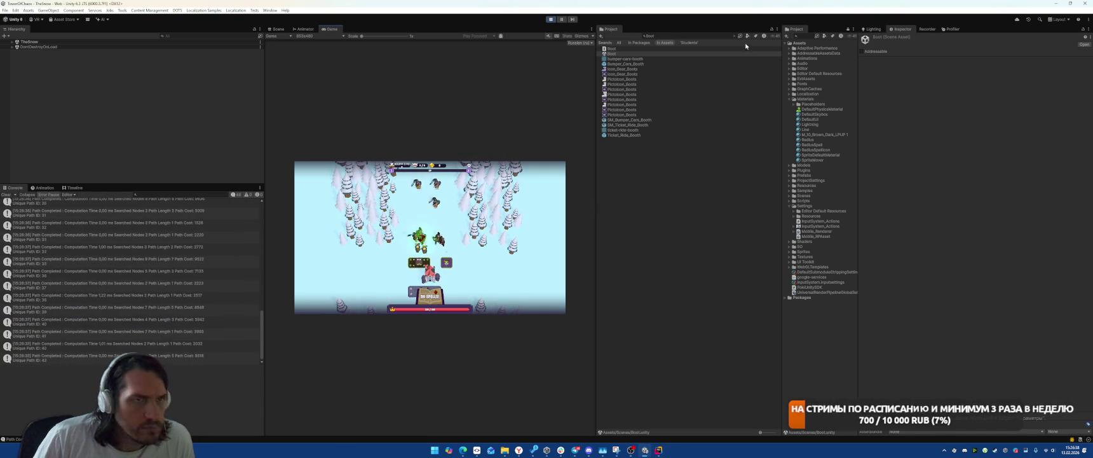
Capture three single-frame recordings of the battle from the Recorder tab
left_click(13, 42)
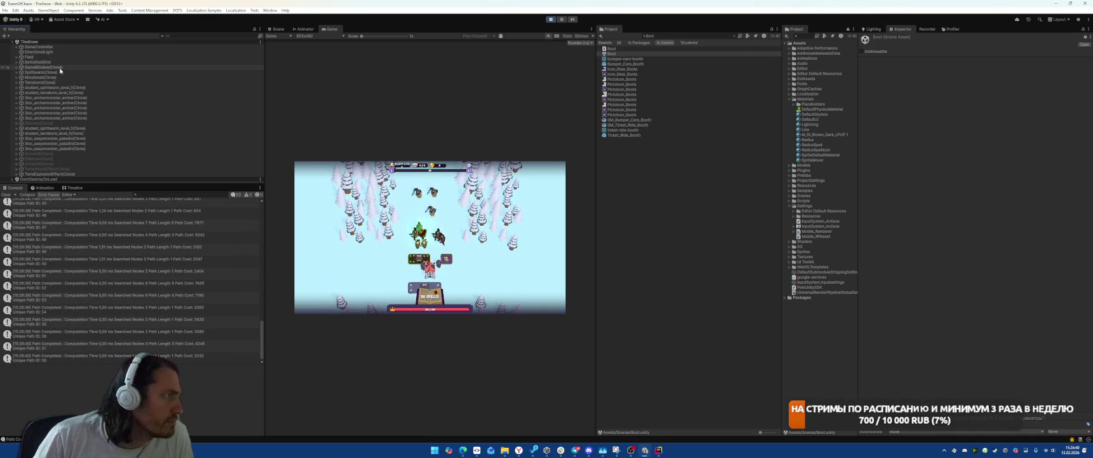
left_click(44, 66)
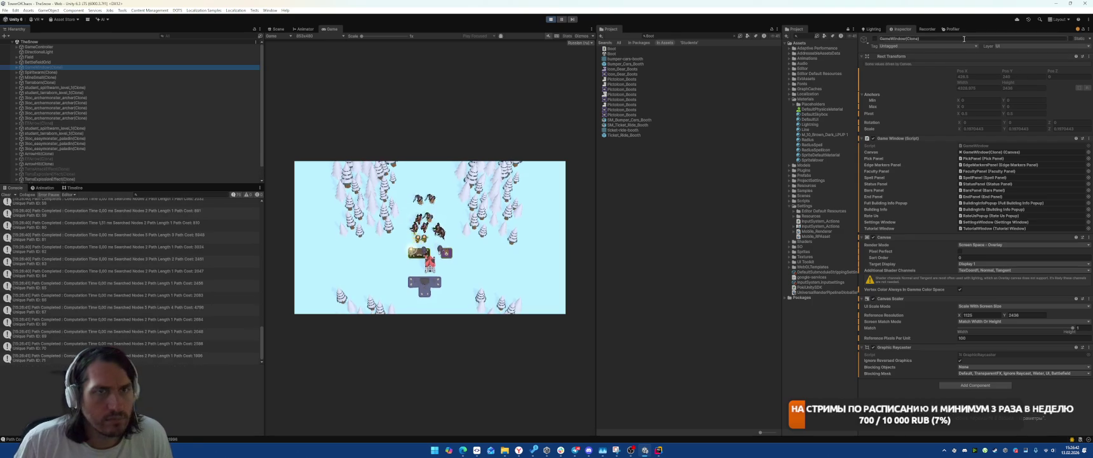
left_click(927, 29)
left_click(943, 41)
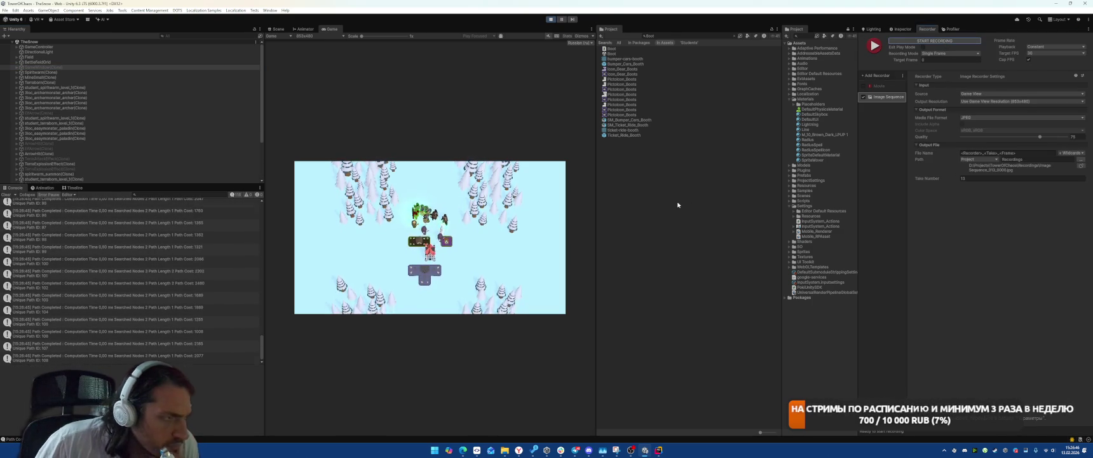
left_click(940, 42)
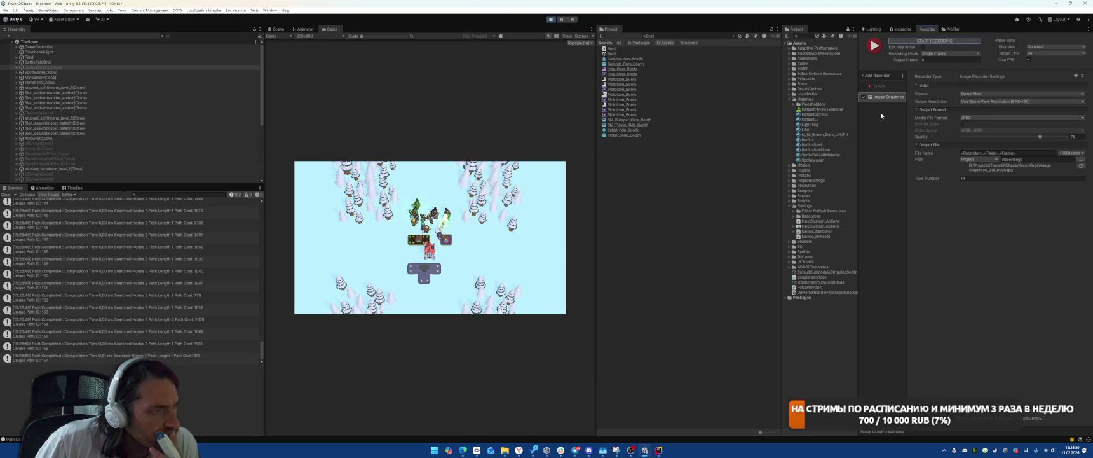
left_click(931, 41)
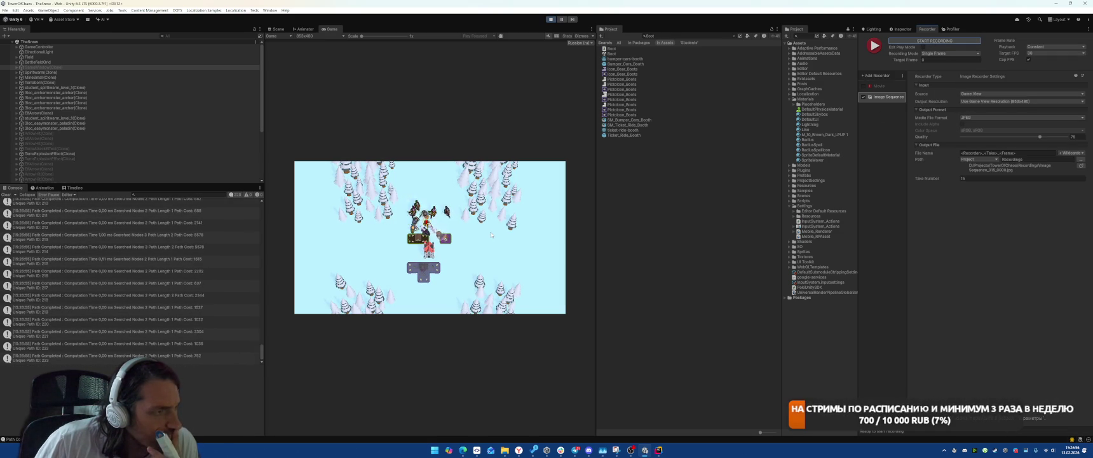
Select the DirectionalLight and view its properties, including the Indirect Multiplier
left_click(76, 51)
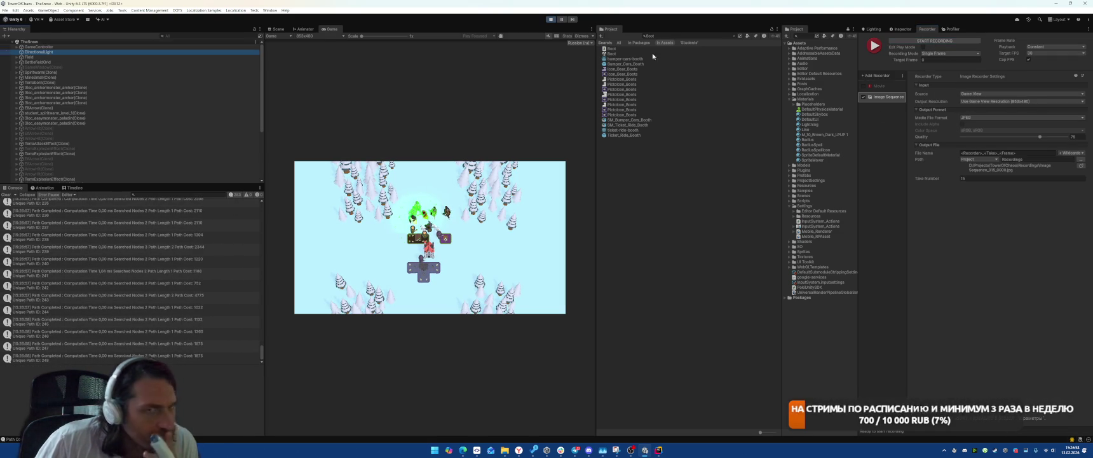
left_click(898, 30)
left_click(974, 166)
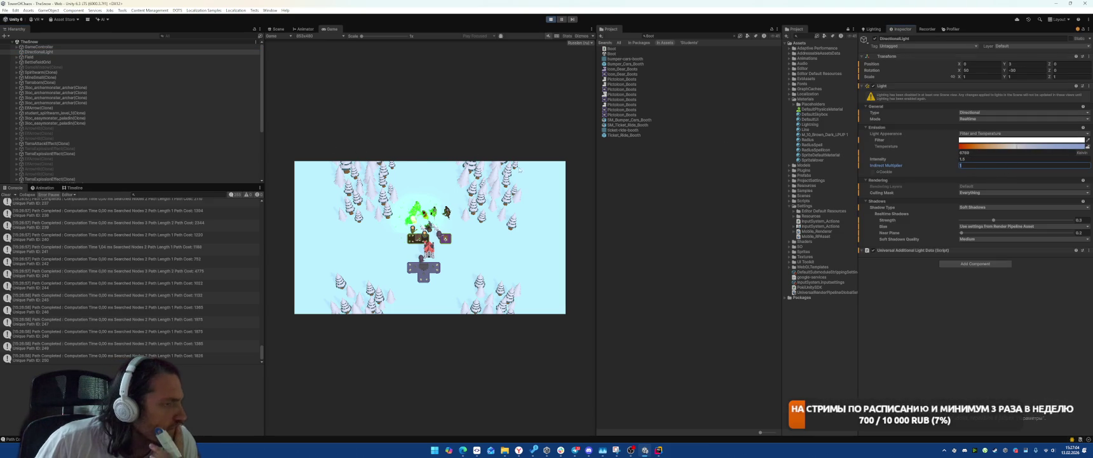
Filter the Hierarchy with 't:Light', select DirectionalLight, and glance at the Lighting settings
scroll(169, 110, "down", 5)
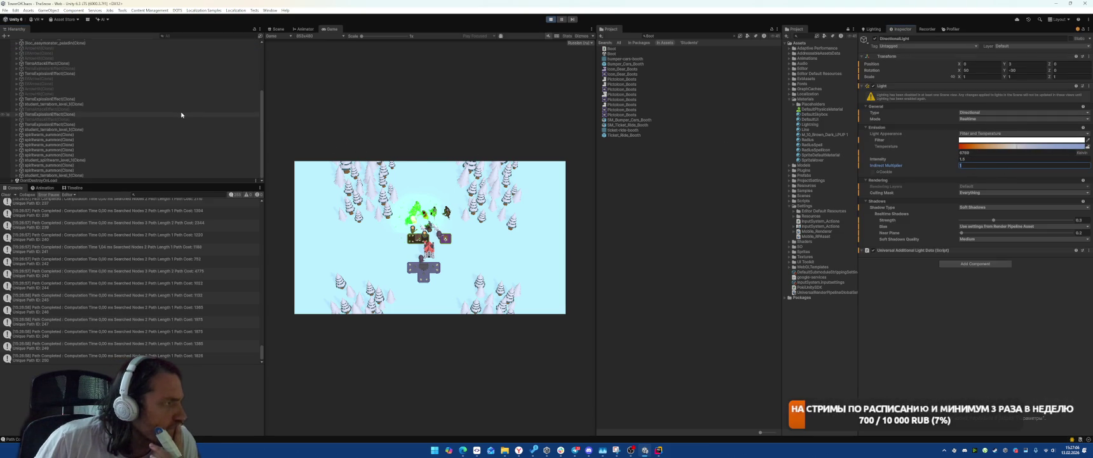
scroll(183, 76, "up", 10)
left_click(186, 37)
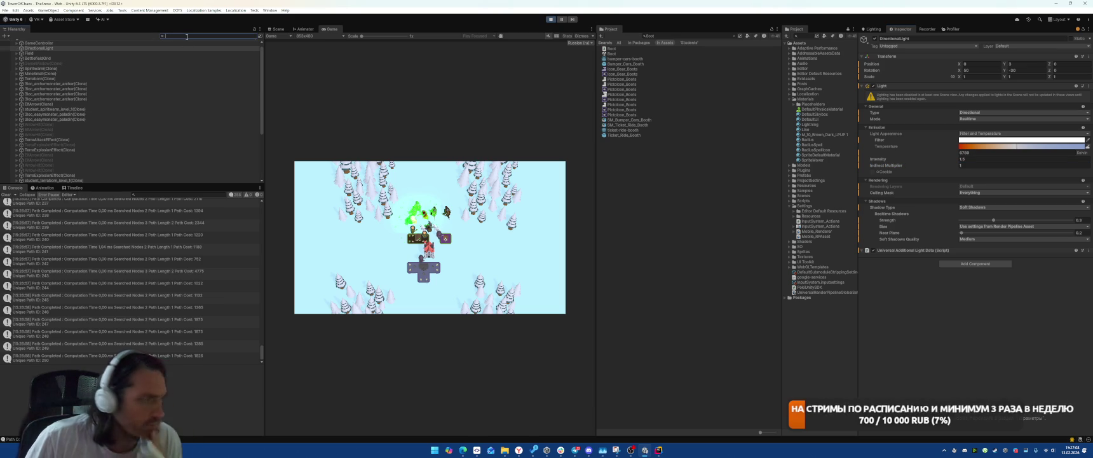
type("Light")
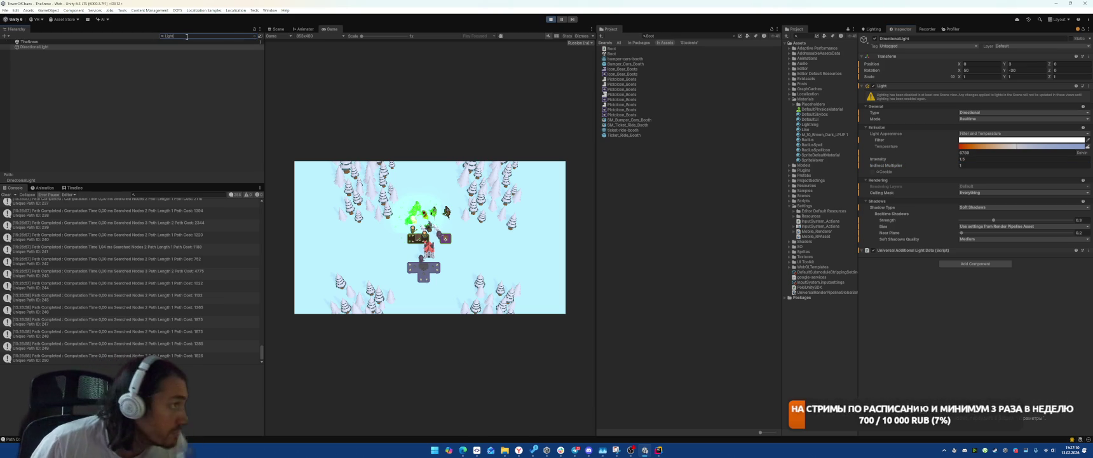
key("Home")
type("t:")
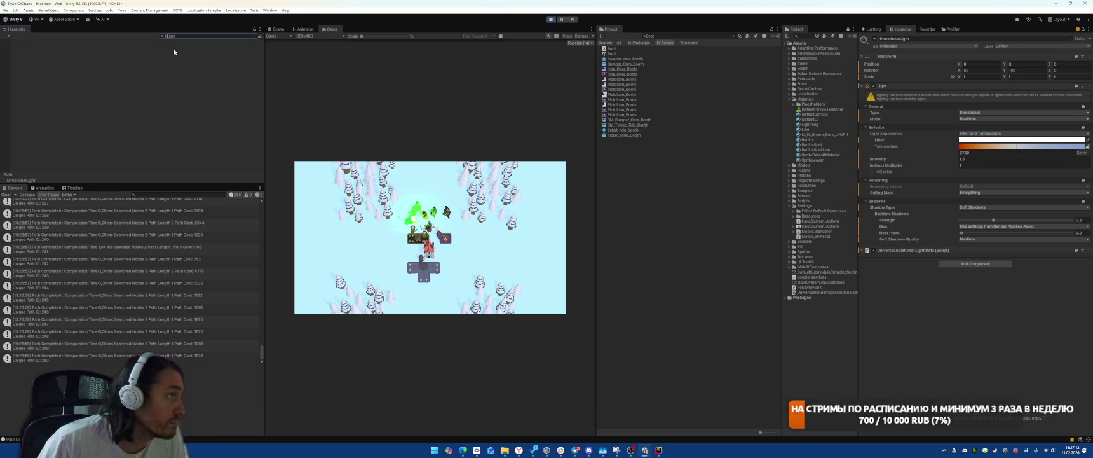
left_click(173, 47)
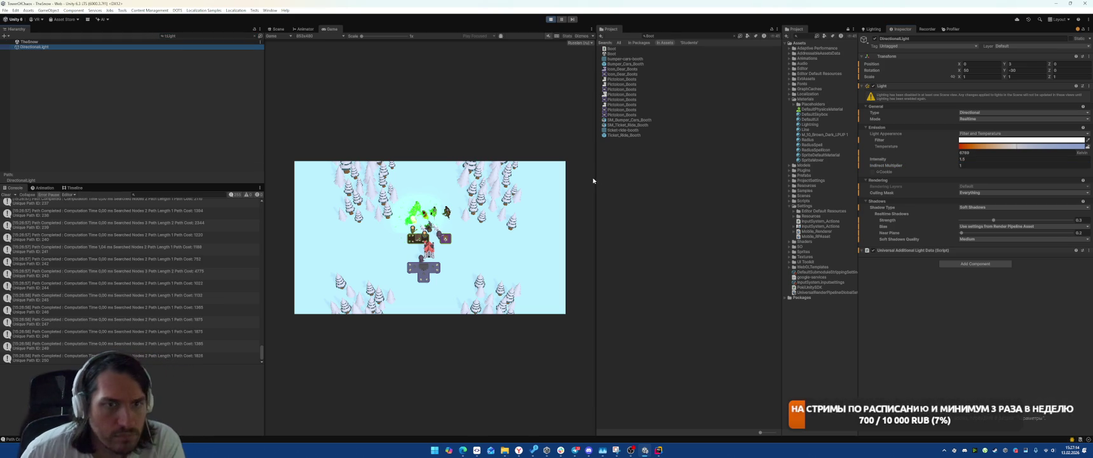
left_click(882, 29)
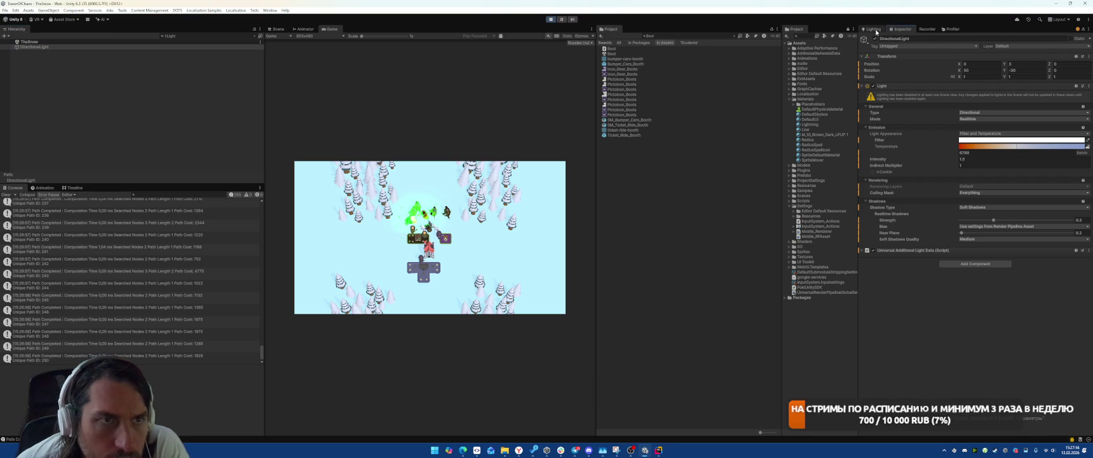
left_click(899, 29)
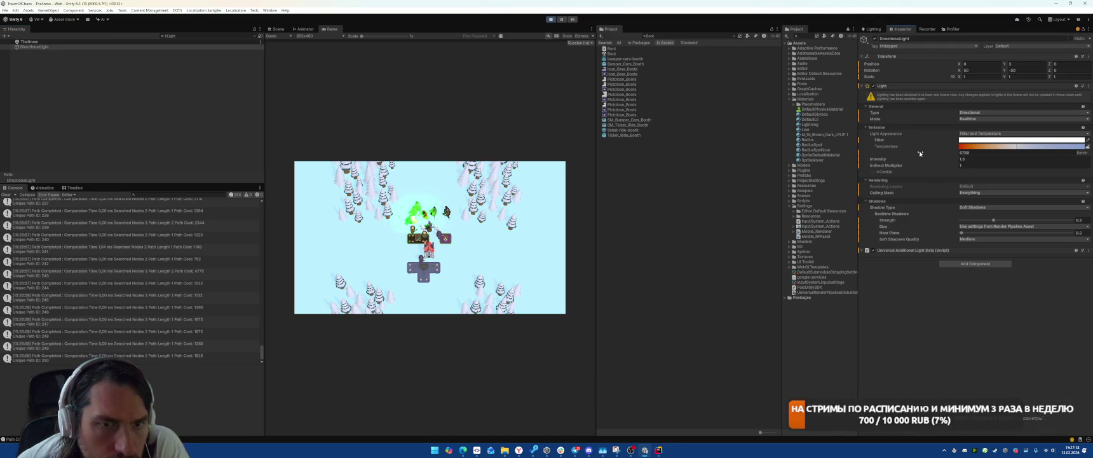
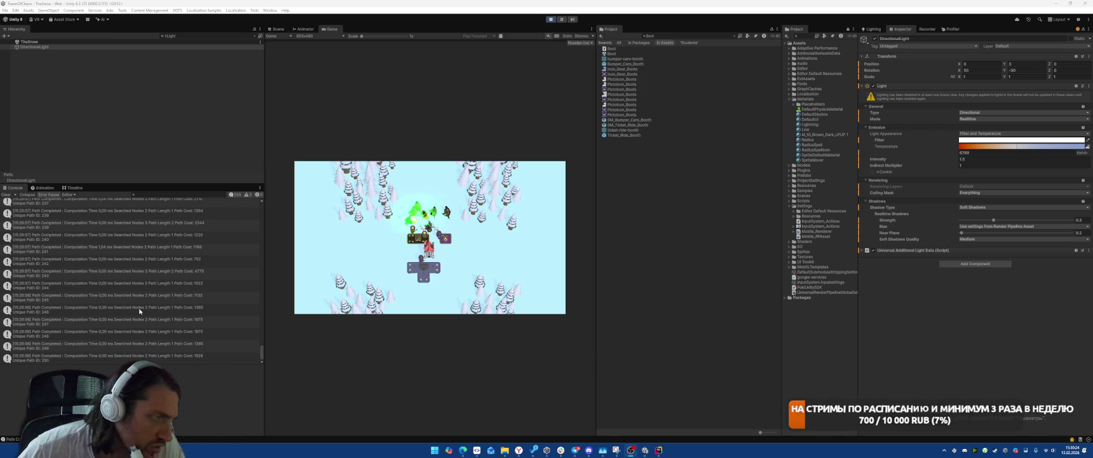
Restart Play mode and step back through the levels from 3-1 to 2-4
key("ctrl+p")
key("ctrl+p")
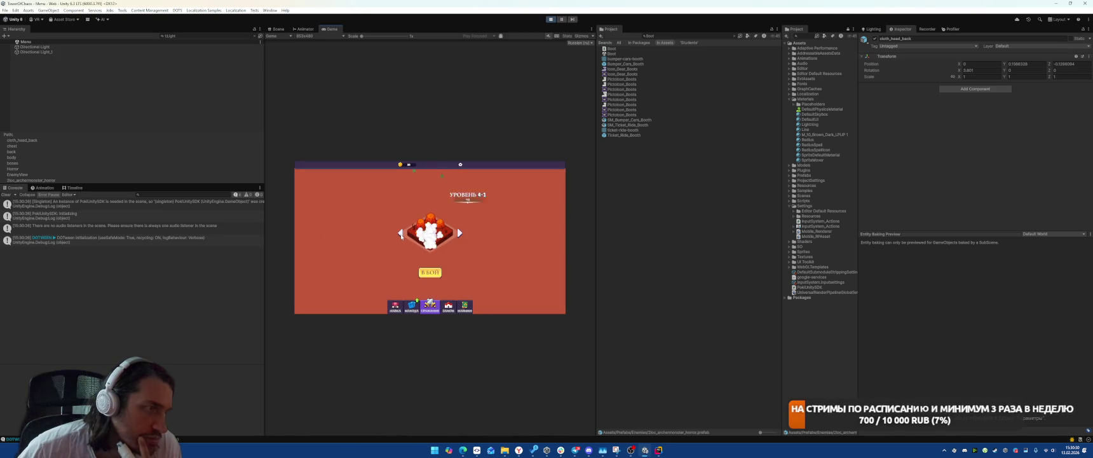
left_click(400, 234)
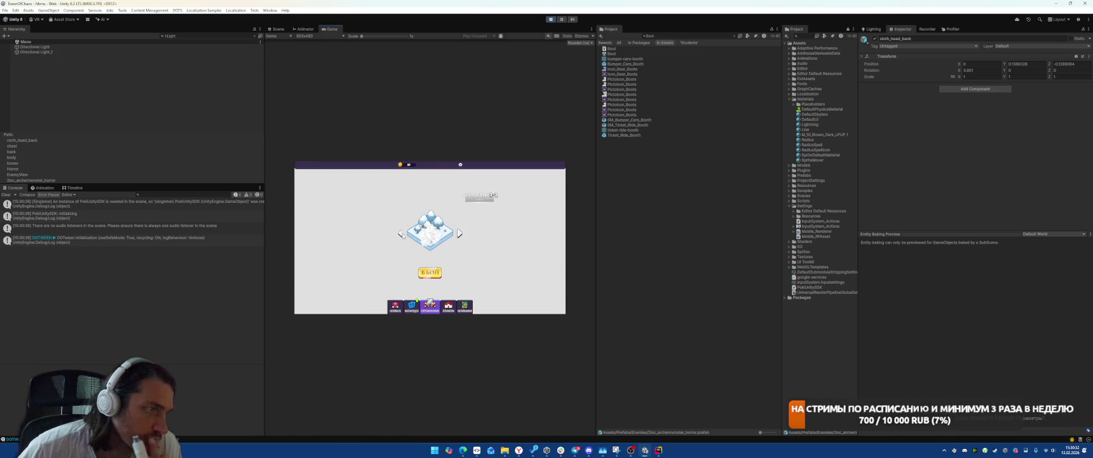
left_click(401, 234)
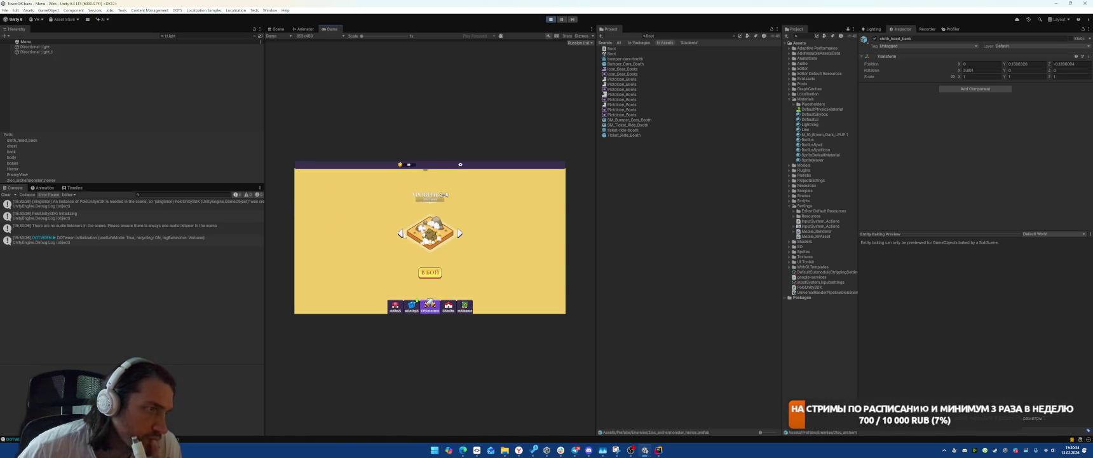
Add a custom 853*3 × 480*3 Game view resolution, then launch the desert level battle
left_click(318, 36)
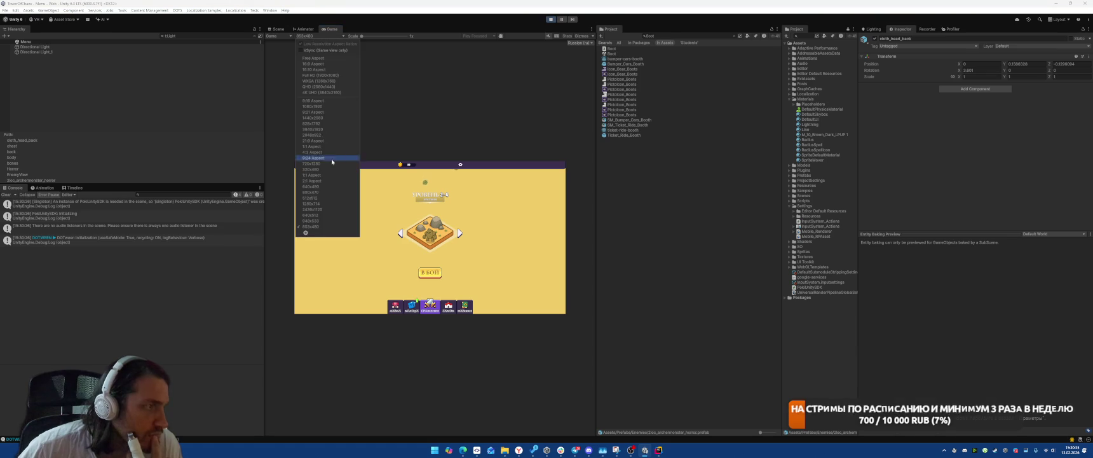
left_click(306, 233)
type("853*3")
left_click(365, 254)
type("480*3")
left_click(364, 269)
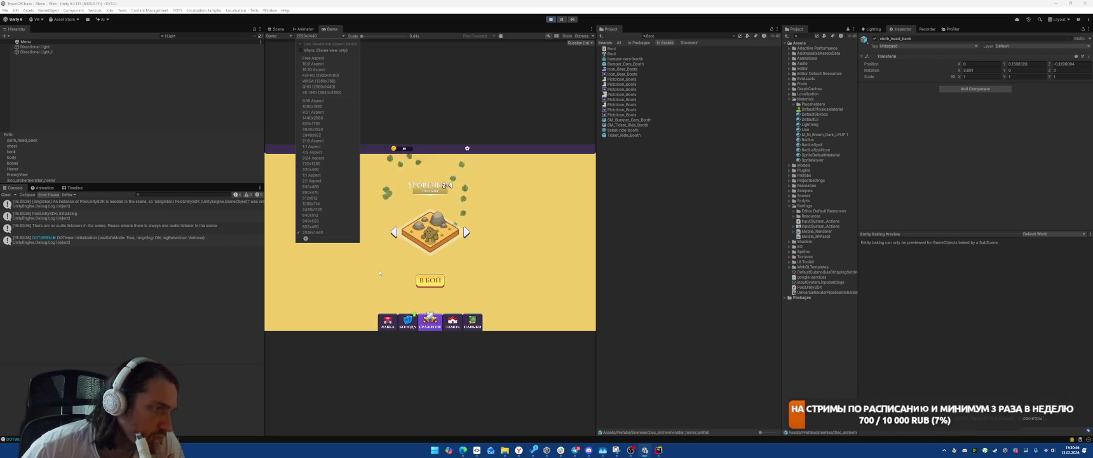
left_click(434, 284)
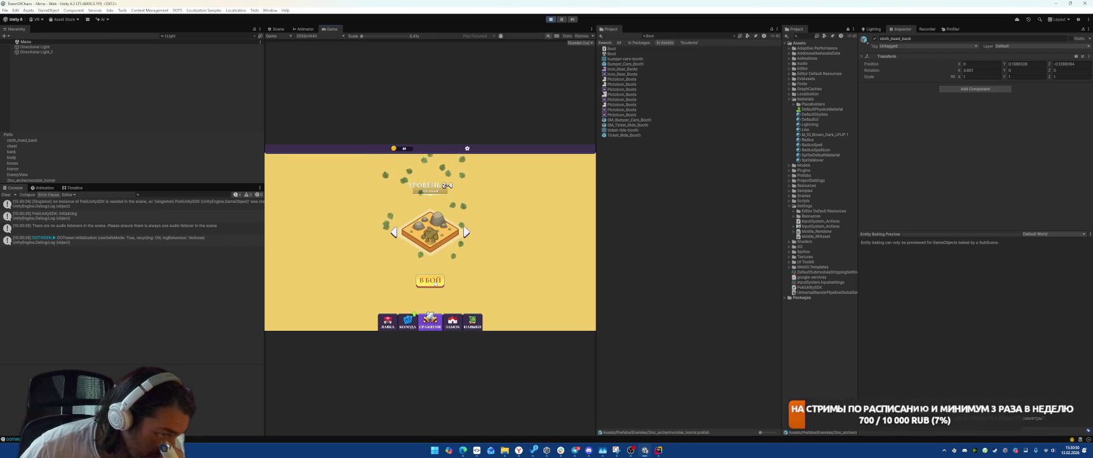
left_click(434, 284)
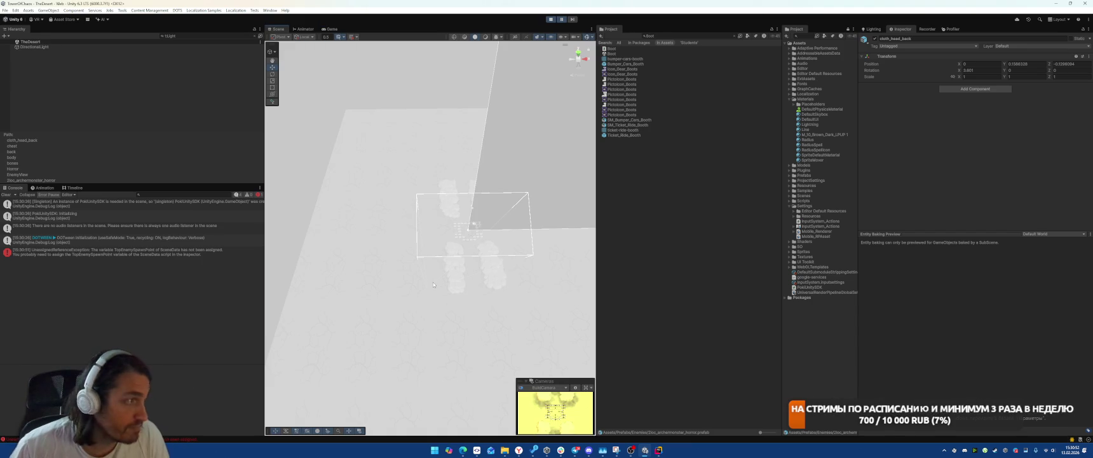
Stop Play, open TheDesert, and apply GameController's Scene Data changes to its prefab
left_click(551, 19)
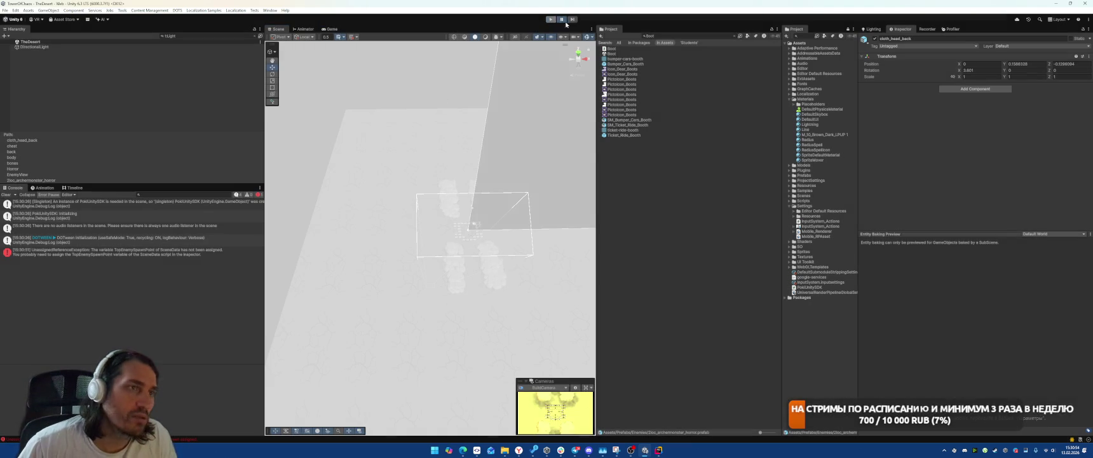
type("T")
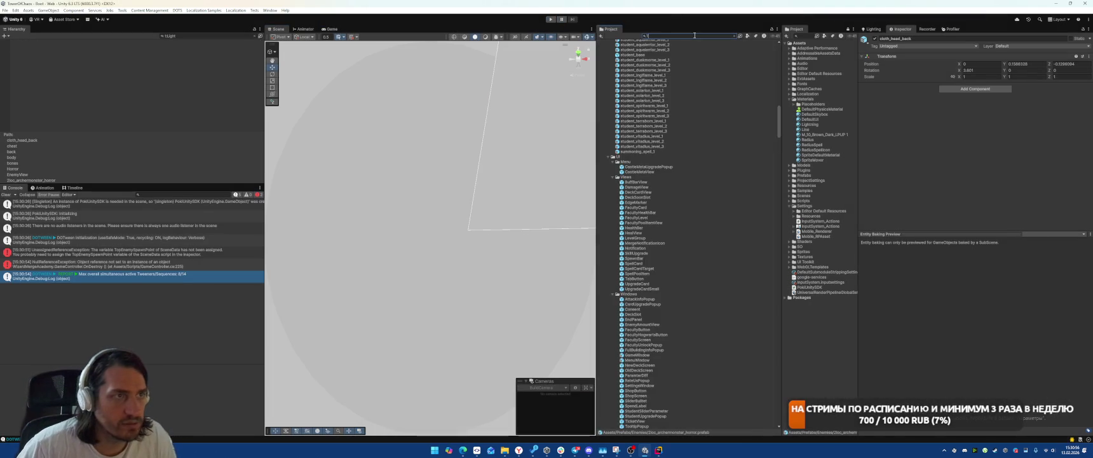
type("heDes")
double_click(624, 79)
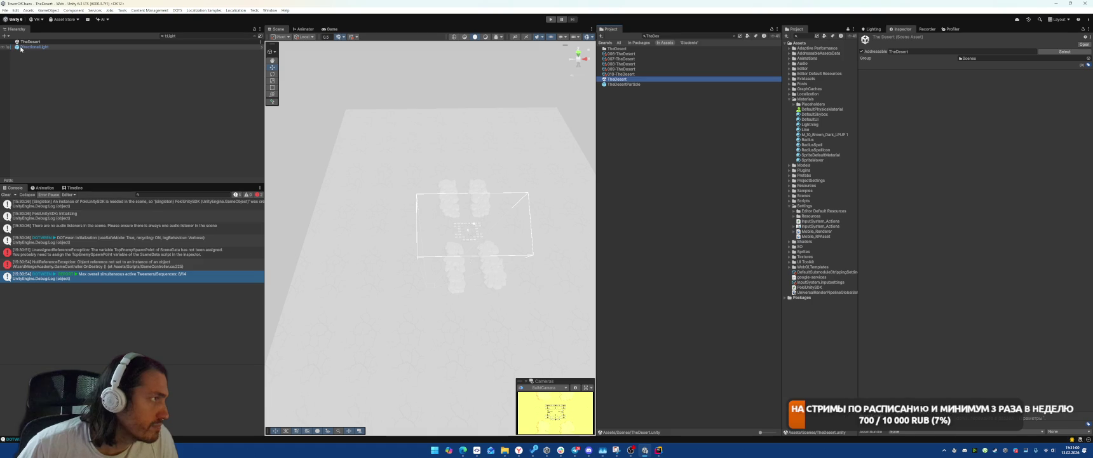
left_click(168, 35)
key("BackSpace")
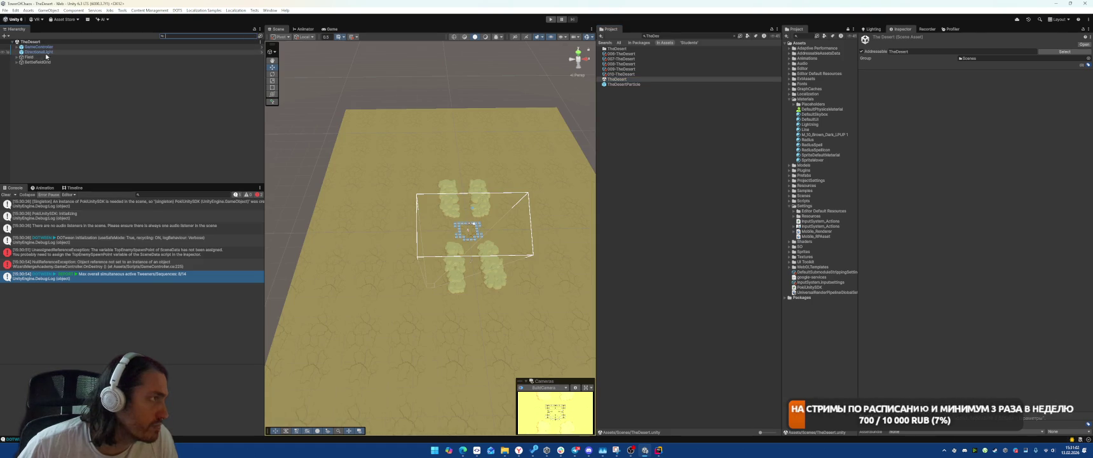
left_click(38, 47)
right_click(907, 150)
mouse_move(941, 161)
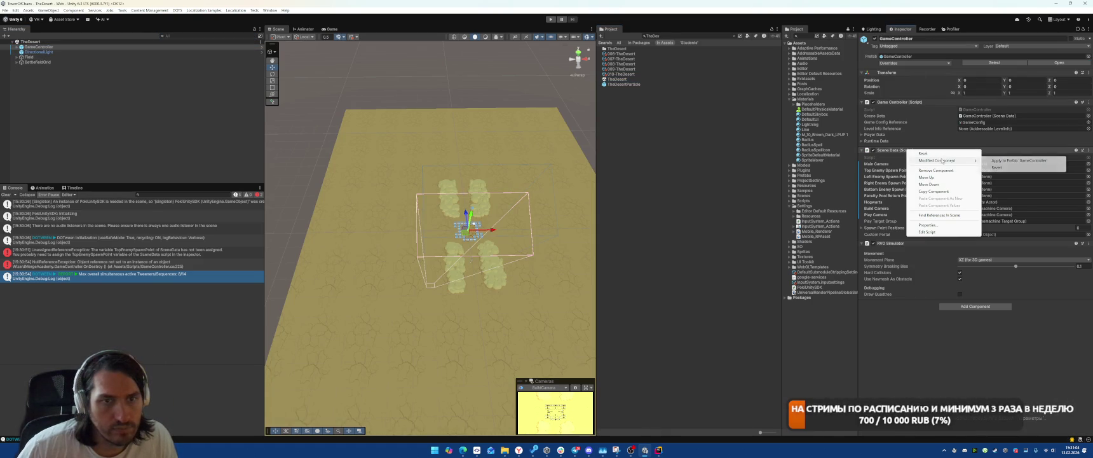
left_click(1018, 160)
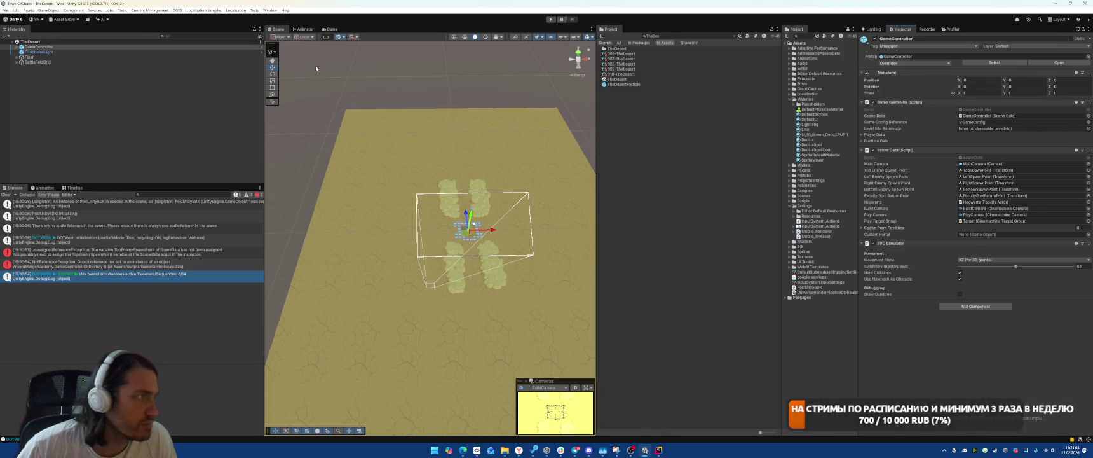
Open the Boot scene and start Play mode
left_click(680, 35)
type("Boot")
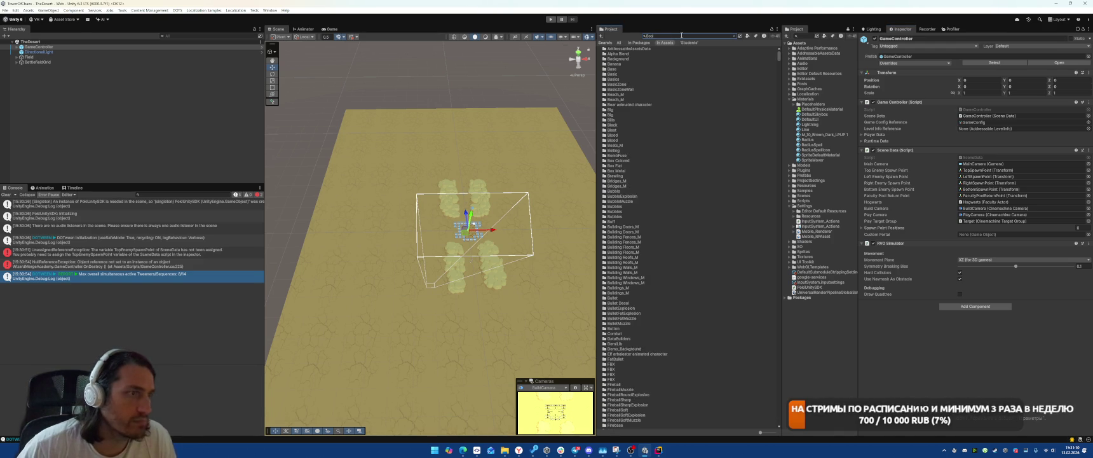
double_click(614, 54)
key("ctrl+p")
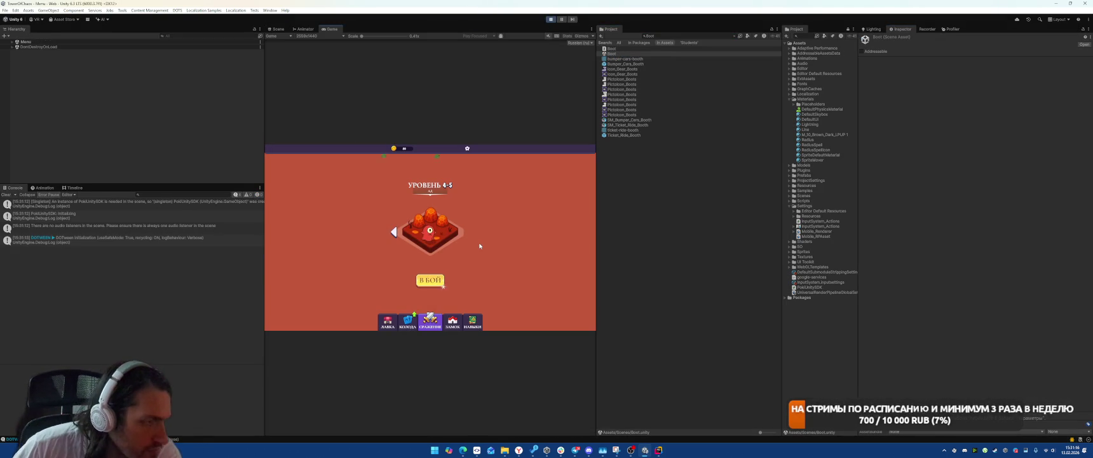
Start a fight on snowy level 3-5 and show the Recorder panel
left_click(394, 233)
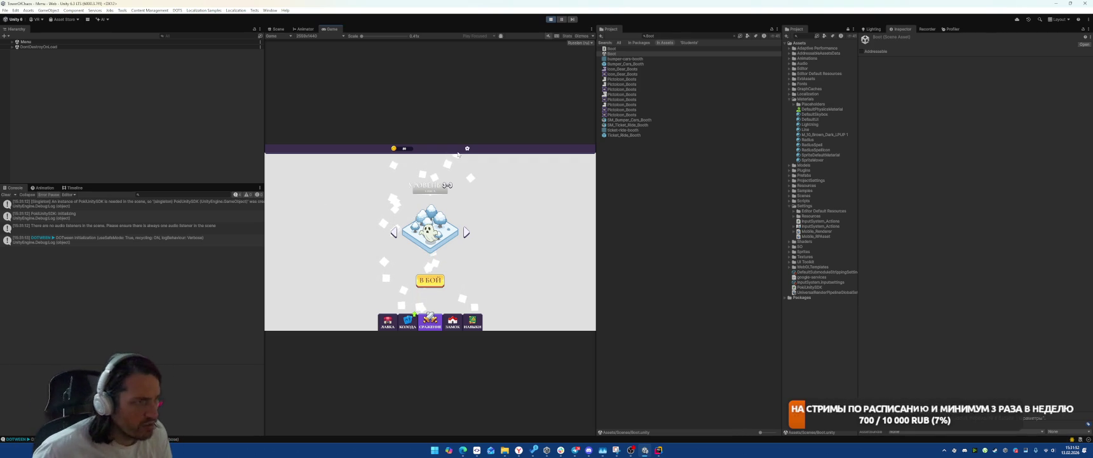
left_click(436, 283)
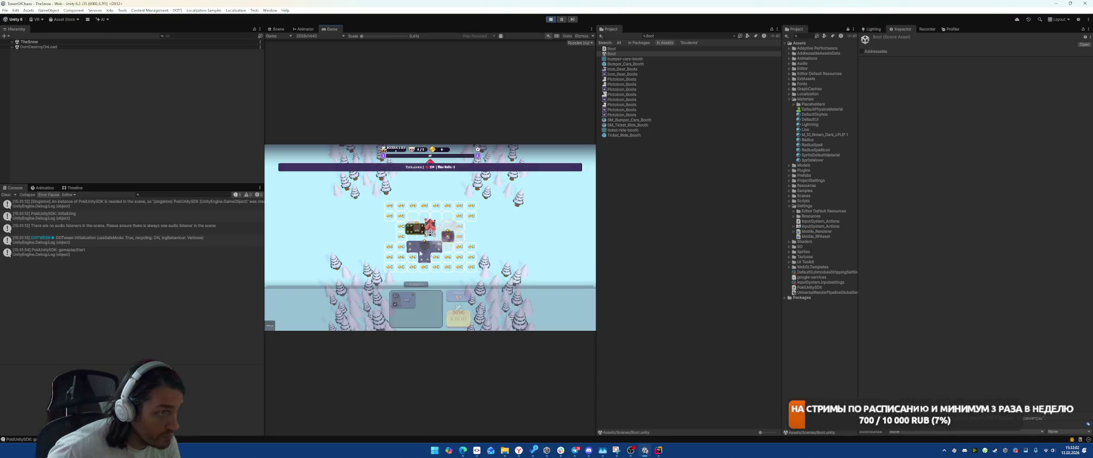
left_click(458, 307)
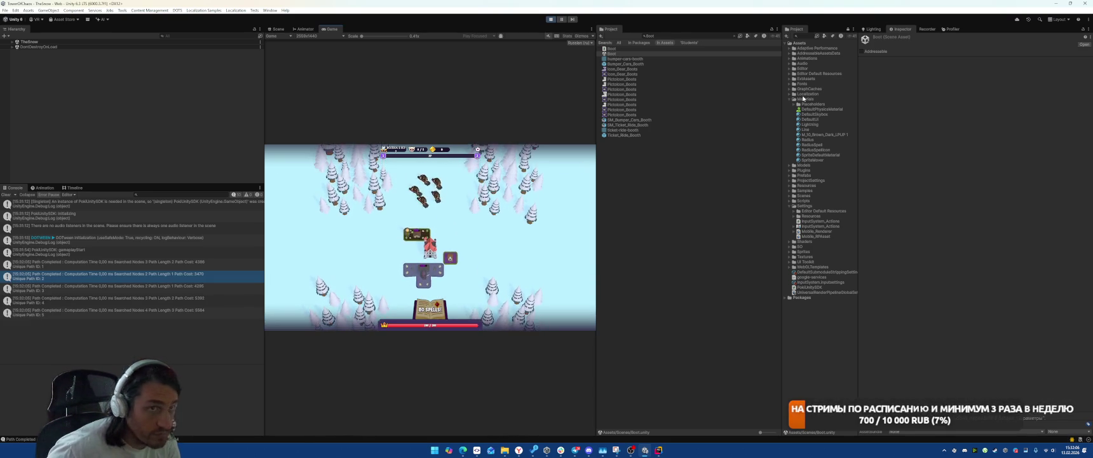
left_click(930, 29)
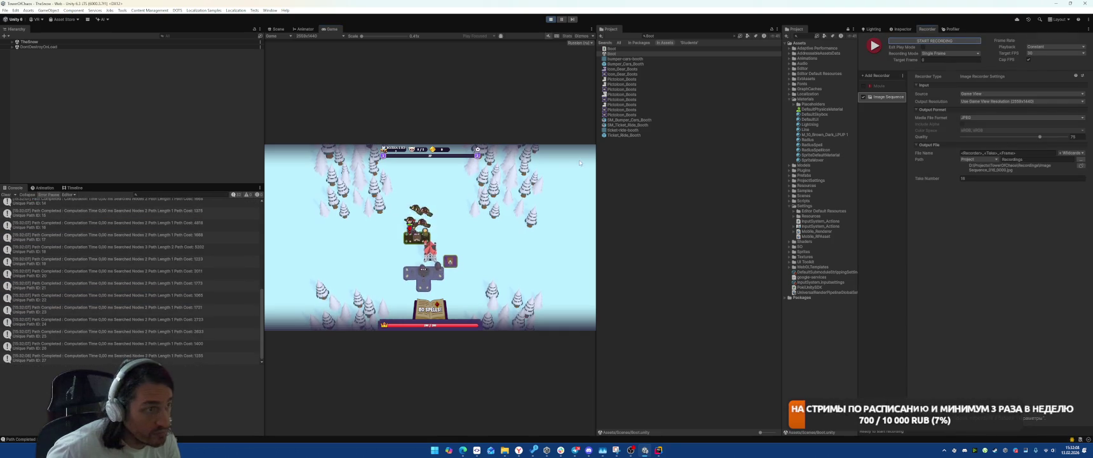
Expand TheSnow, record an image sequence of the battle, then stop Play mode
left_click(12, 41)
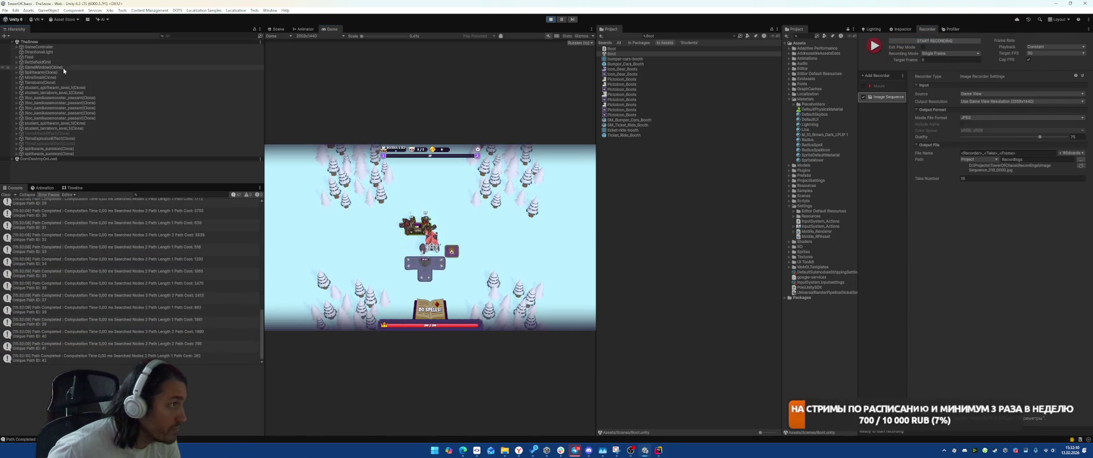
left_click(924, 41)
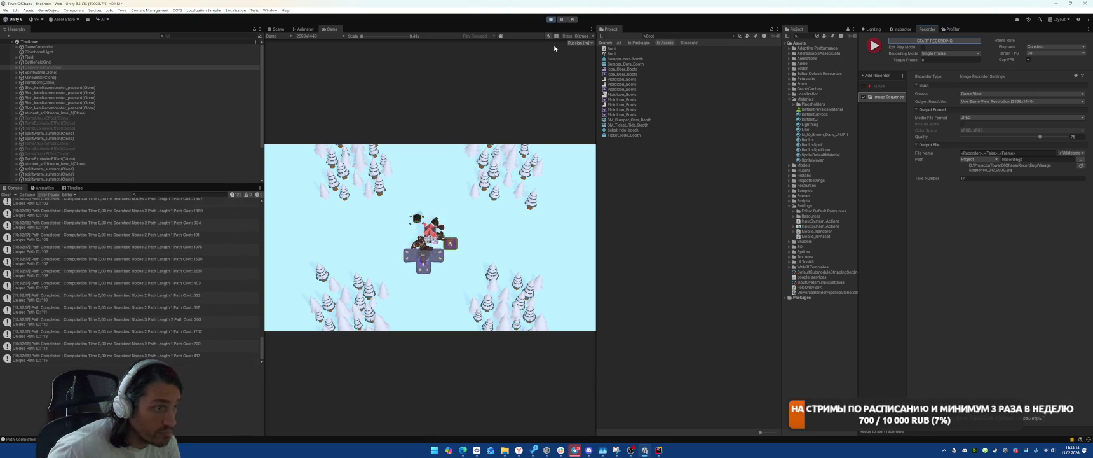
left_click(550, 19)
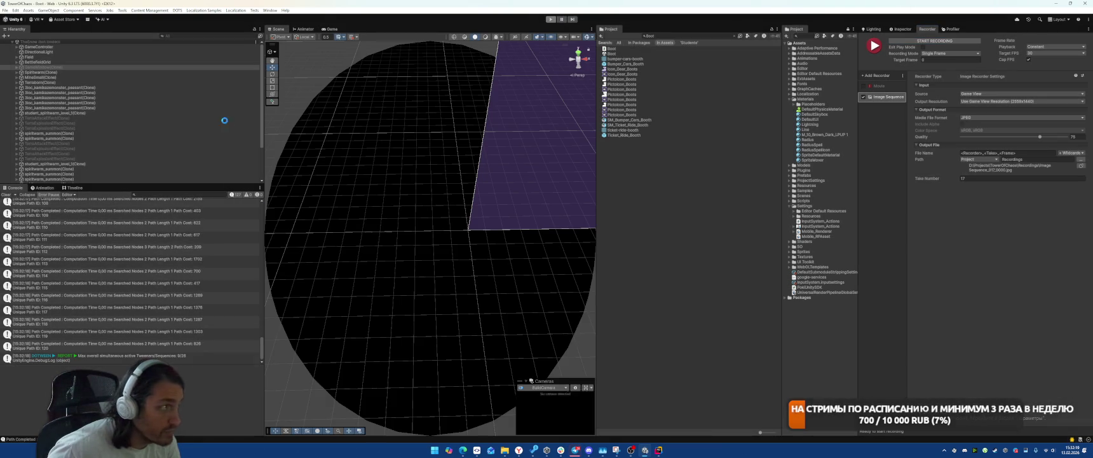
Open the GameController prefab and inspect its PlayCamera settings
left_click(662, 36)
type("eControl")
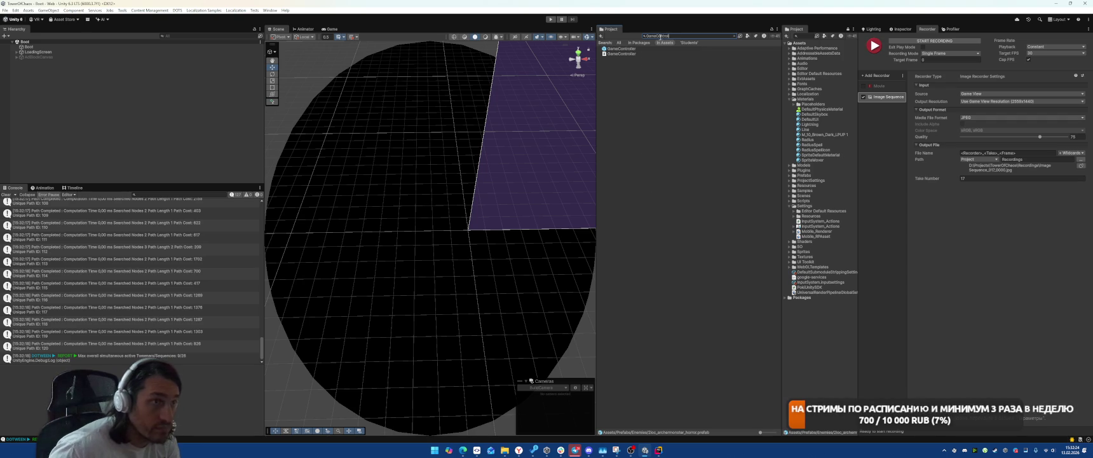
left_click(626, 49)
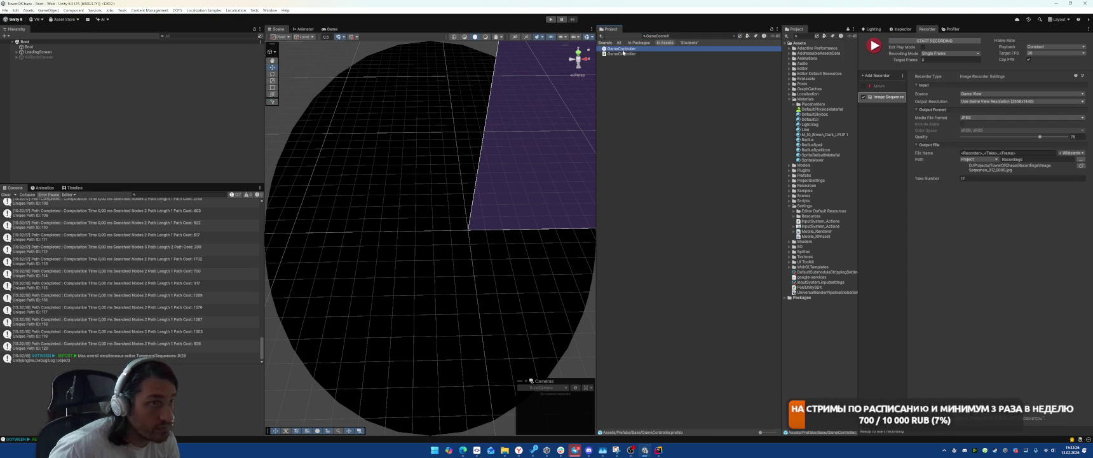
double_click(622, 50)
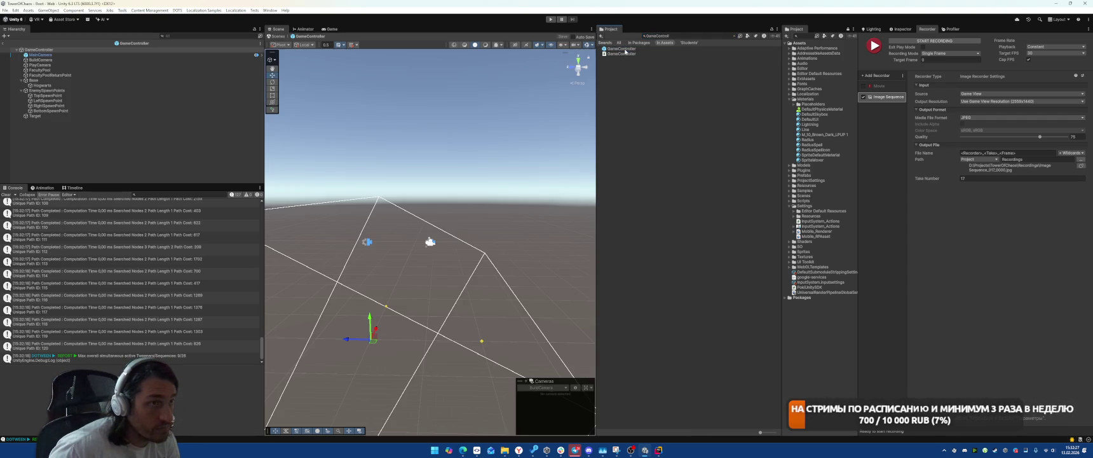
left_click(50, 65)
left_click(902, 29)
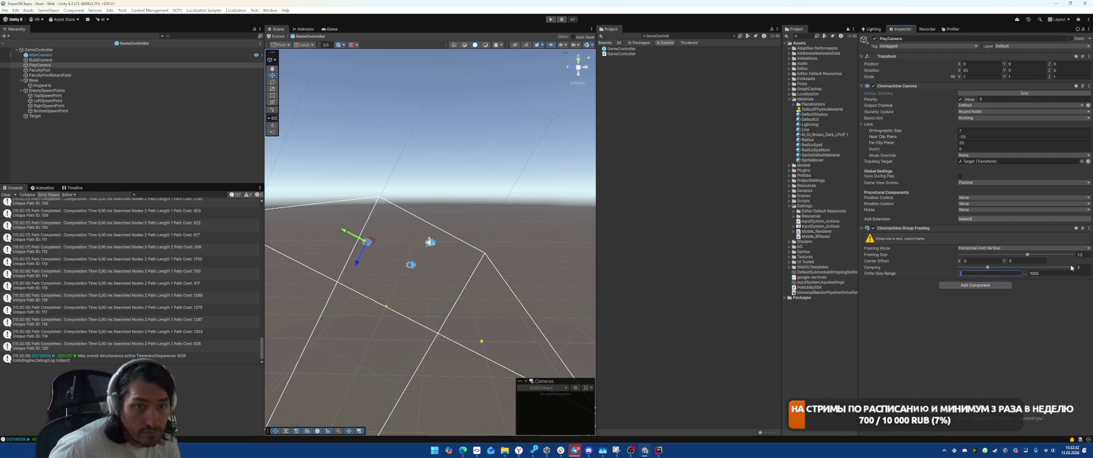
Open the Boot scene and start Play mode
left_click(689, 36)
type("Boot")
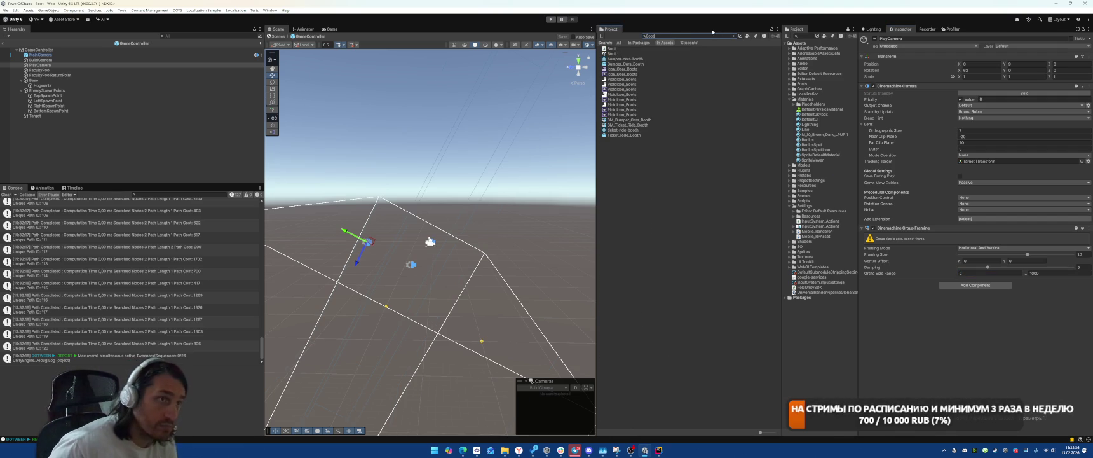
double_click(621, 54)
key("ctrl+p")
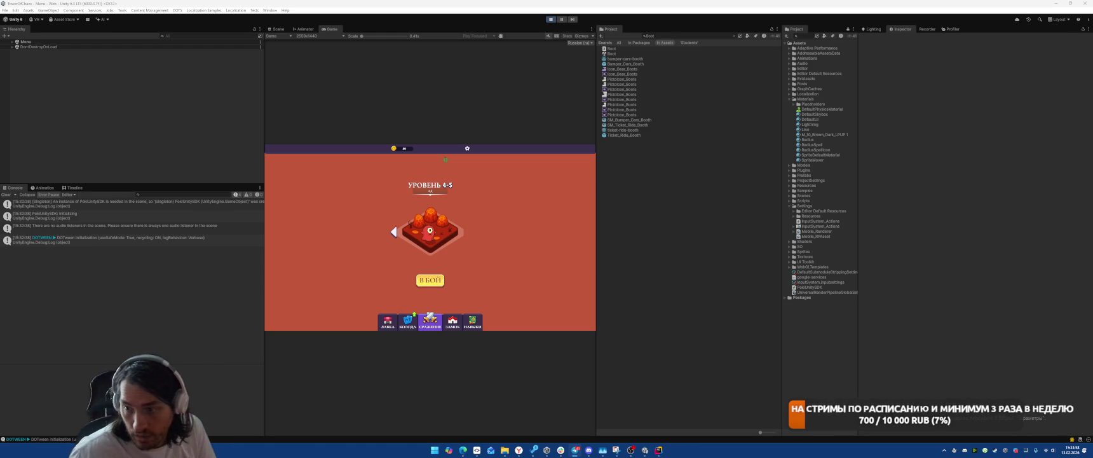
Select desert level 2-3 in the running game and enter it
key("alt+Tab")
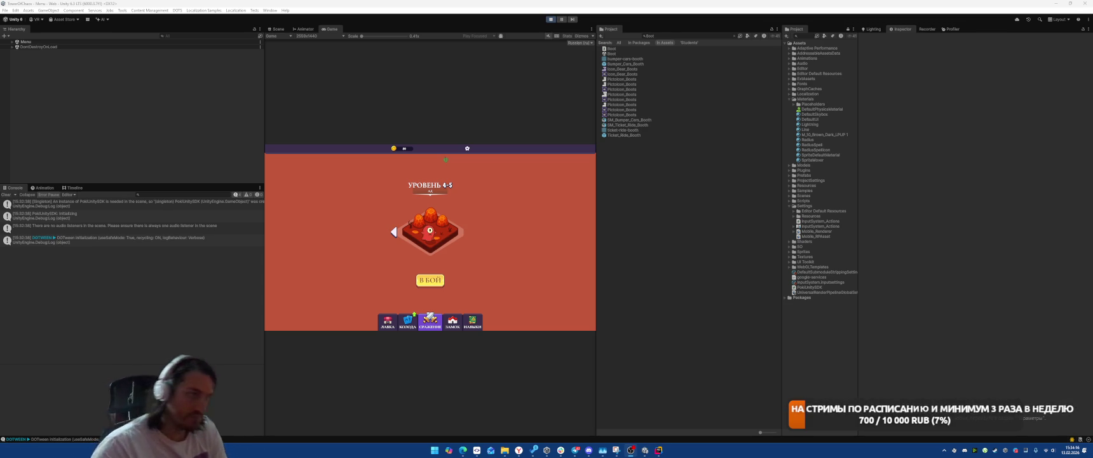
left_click(395, 234)
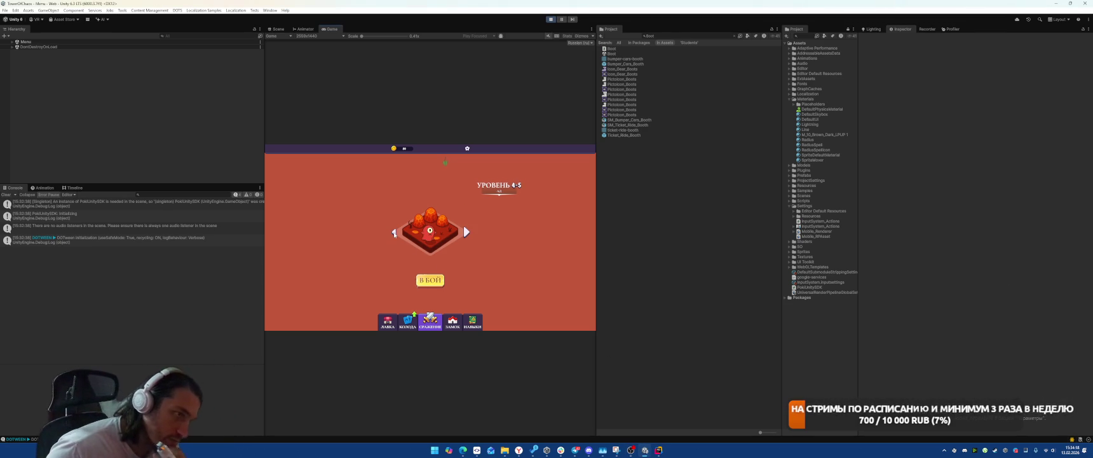
left_click(394, 233)
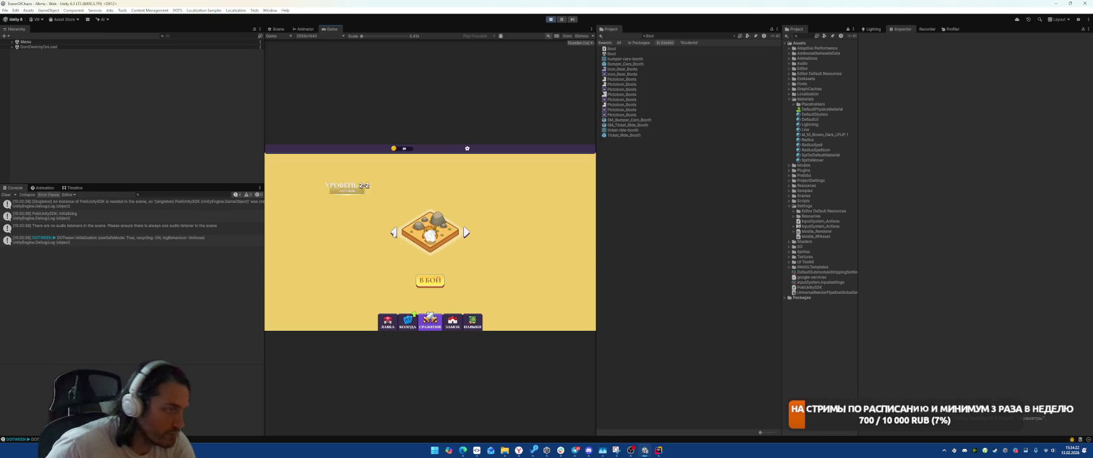
left_click(430, 279)
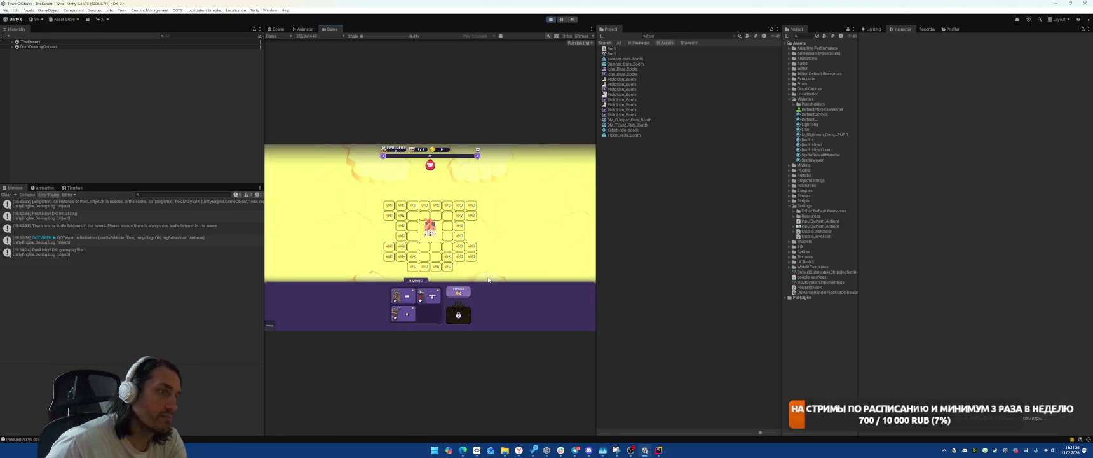
Place a building piece and a turret on the grid, refilling the hand, to start the battle
mouse_move(403, 312)
left_mouse_down()
mouse_move(425, 254)
mouse_move(438, 267)
left_mouse_up()
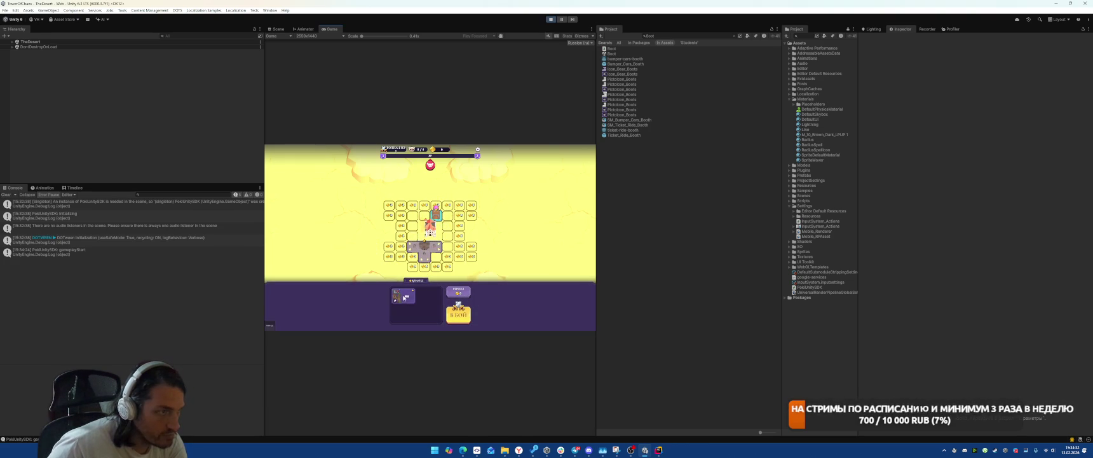
left_click(458, 291)
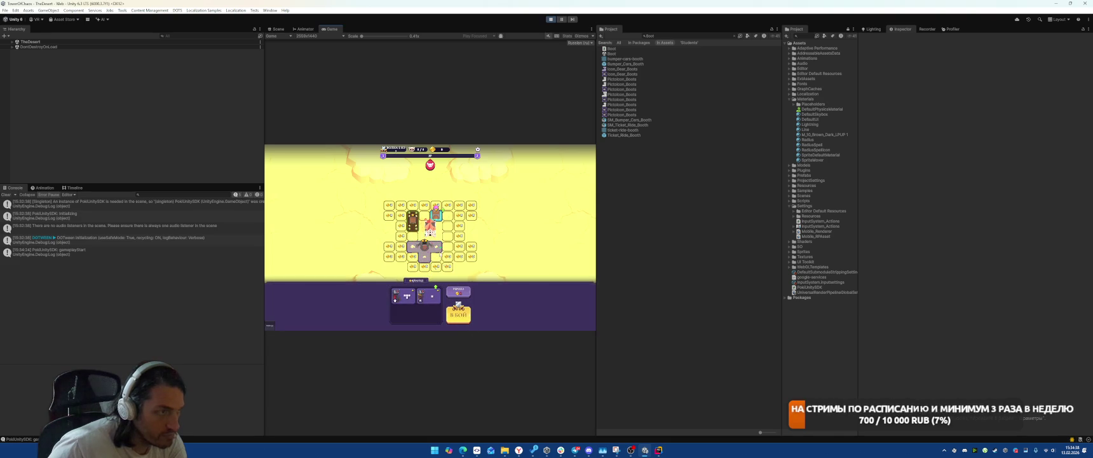
mouse_move(435, 294)
left_mouse_down()
mouse_move(455, 232)
mouse_move(449, 247)
left_mouse_up()
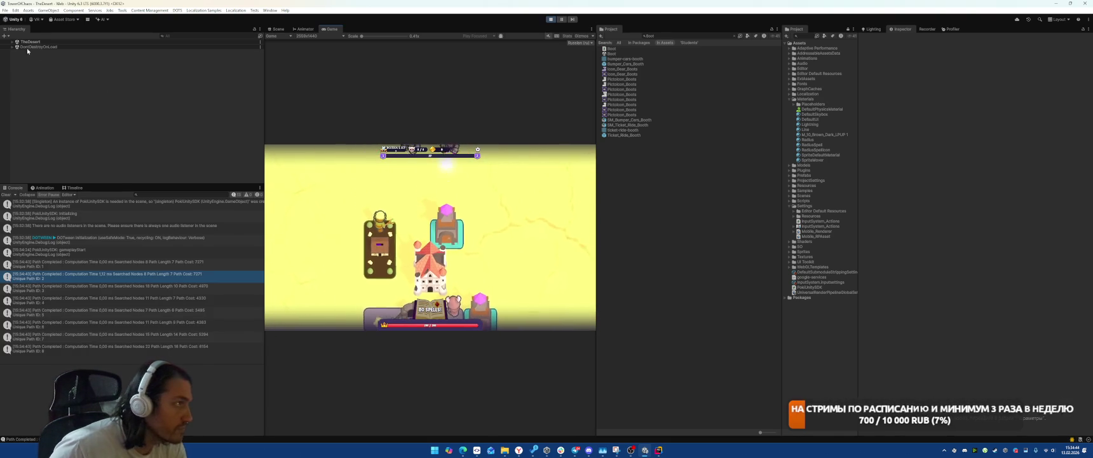
Record a still frame of the desert battle with the Recorder, then stop Play mode
left_click(12, 42)
left_click(74, 67)
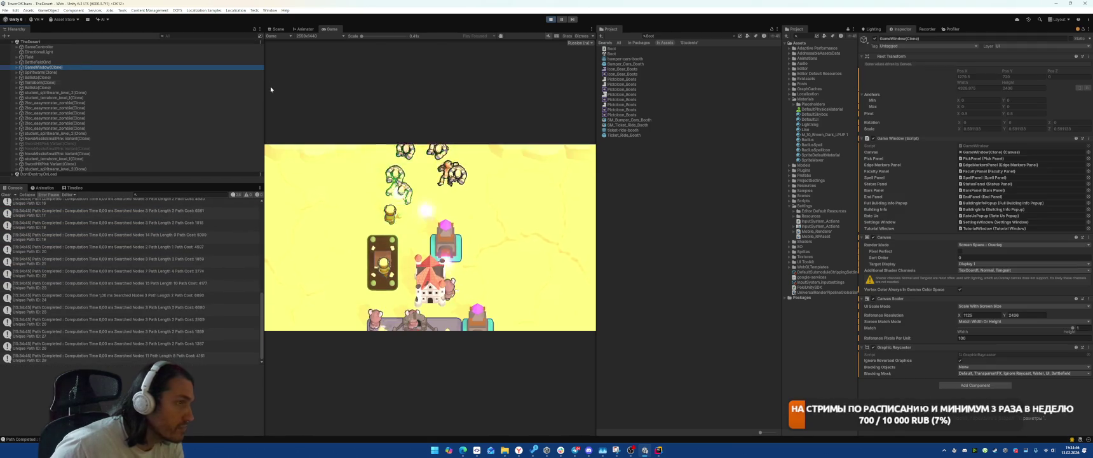
left_click(927, 29)
left_click(962, 42)
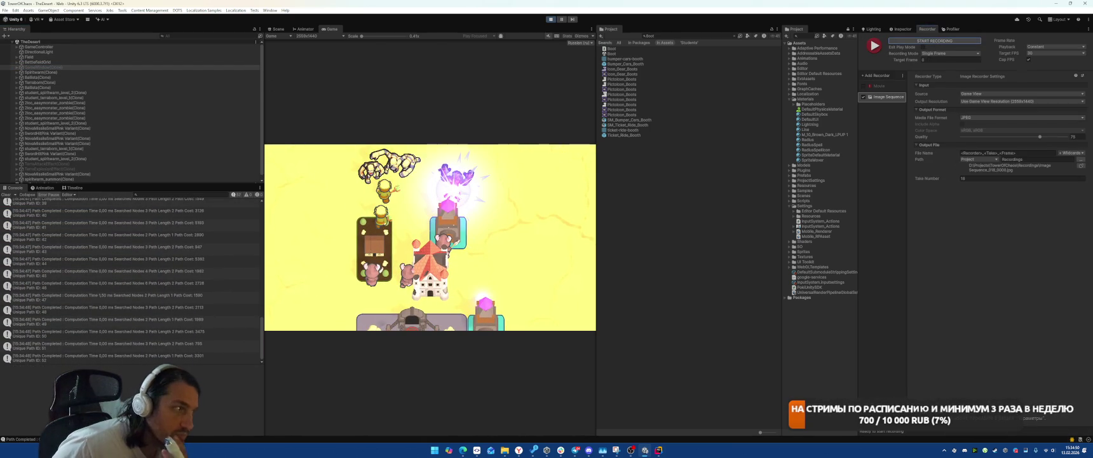
left_click(79, 67)
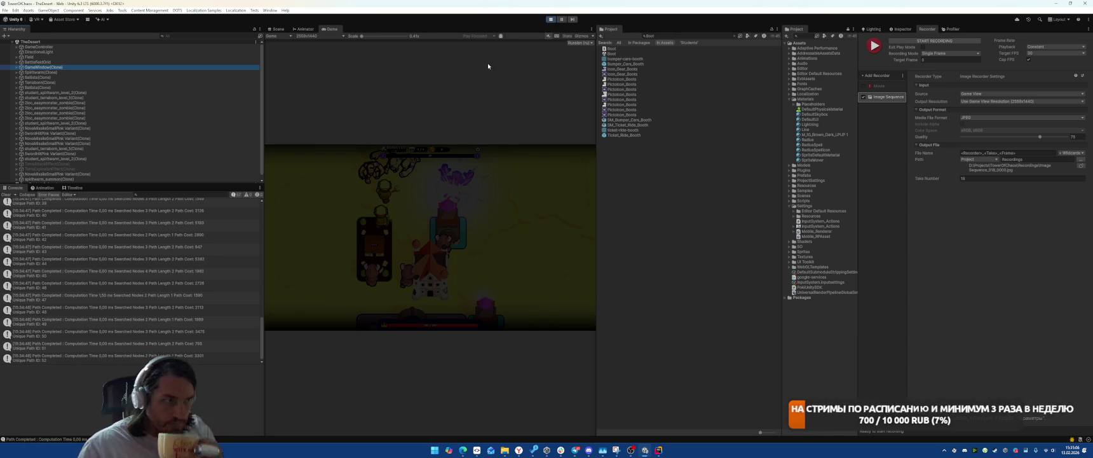
left_click(551, 19)
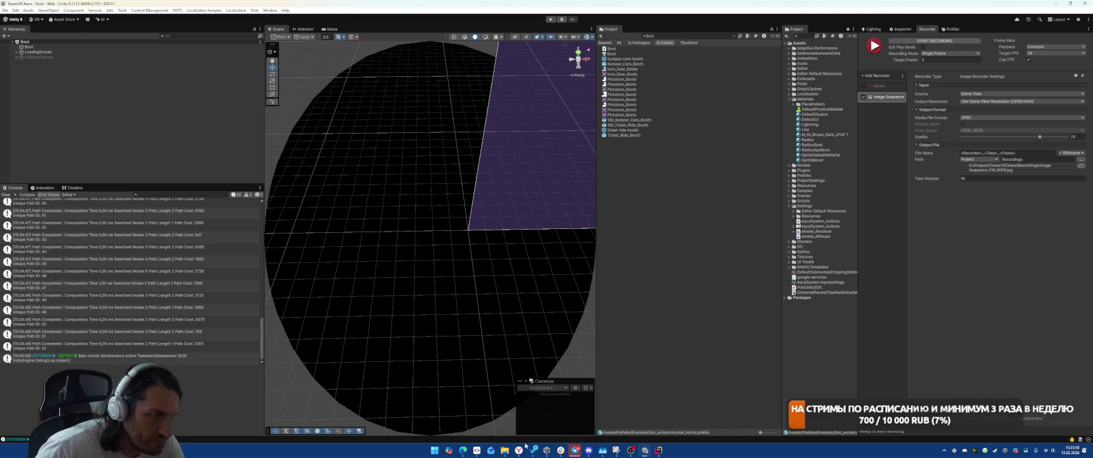
mouse_move(505, 449)
left_click(492, 415)
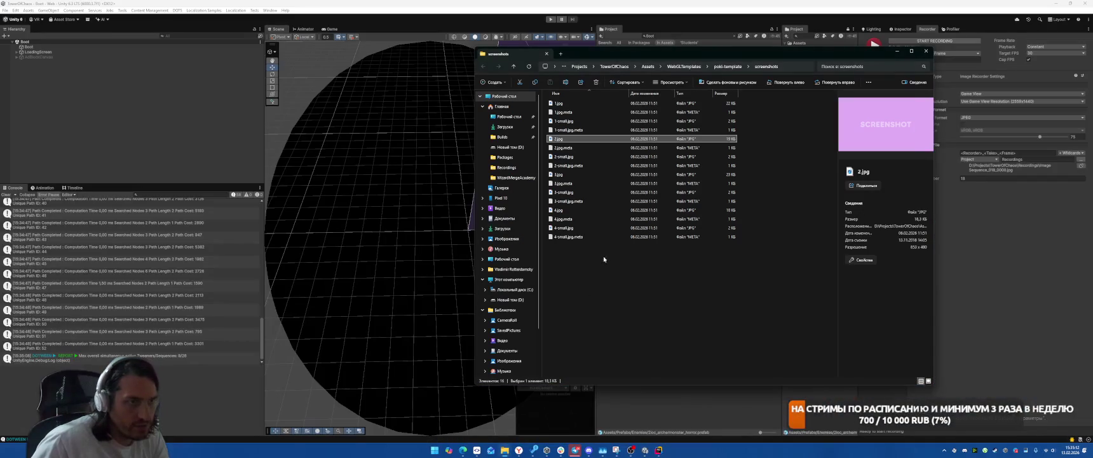
left_click(664, 296)
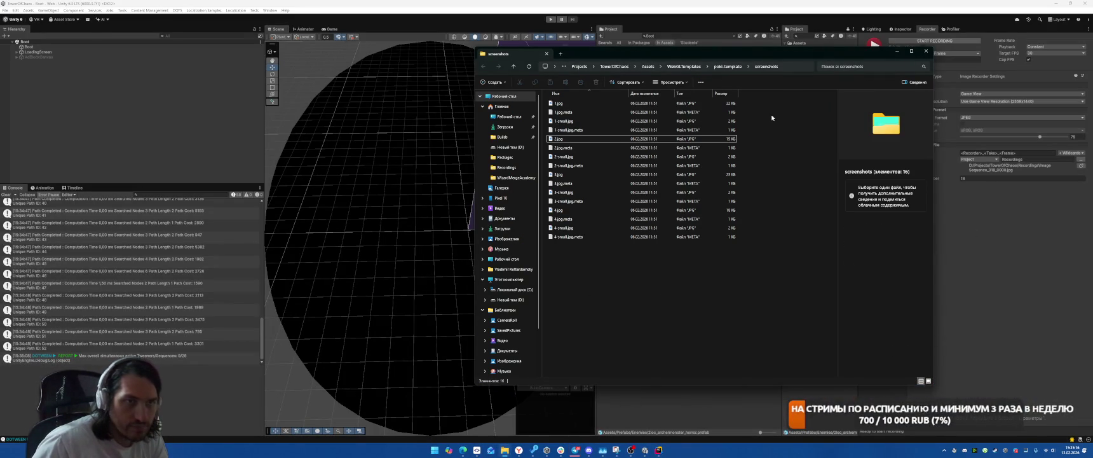
left_click_drag(739, 58, 473, 42)
left_click(1081, 165)
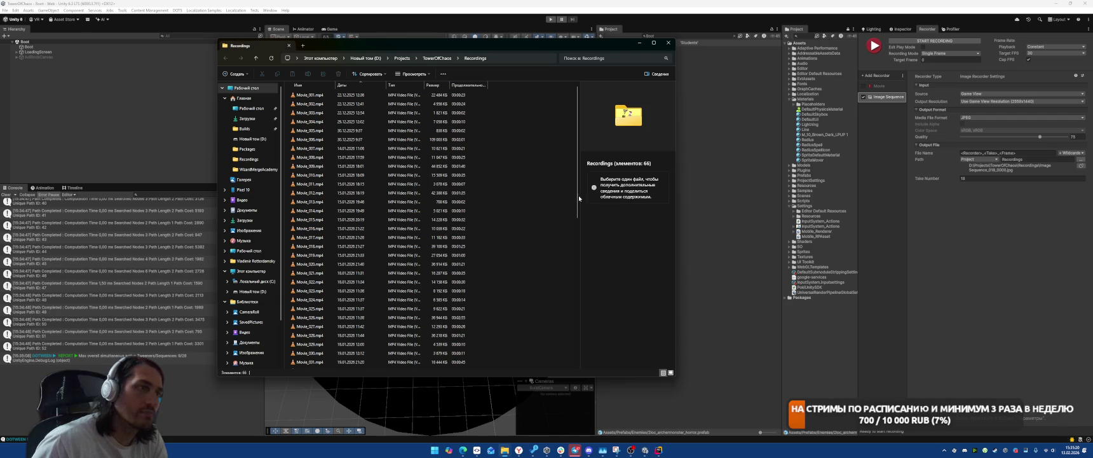
scroll(508, 210, "down", 10)
left_click(483, 267)
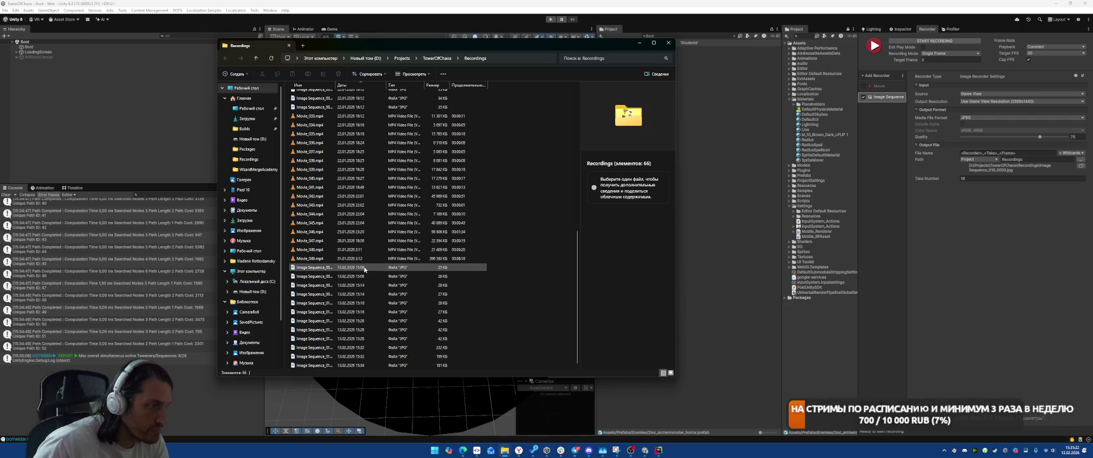
left_click(483, 365, "shift")
left_click(489, 294)
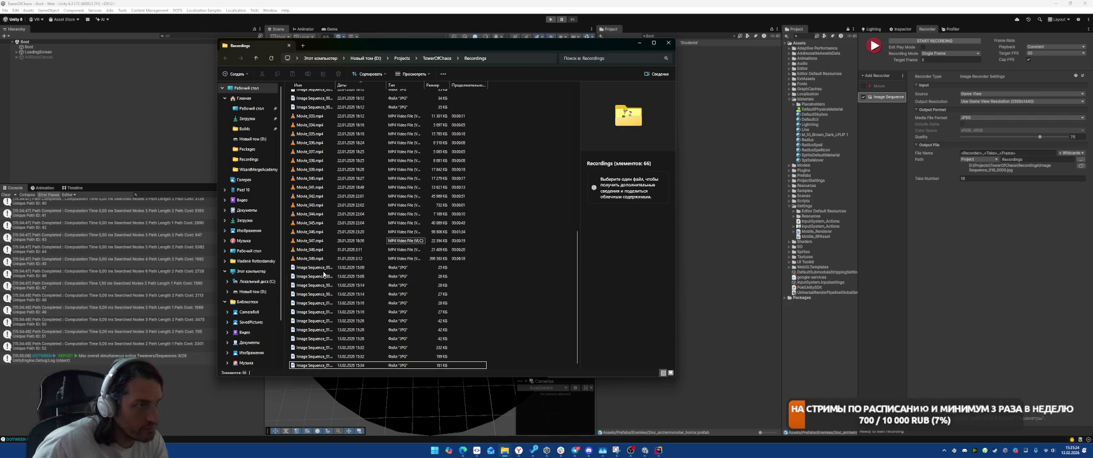
left_click(474, 267)
key("Down")
key("Down")
key("Down")
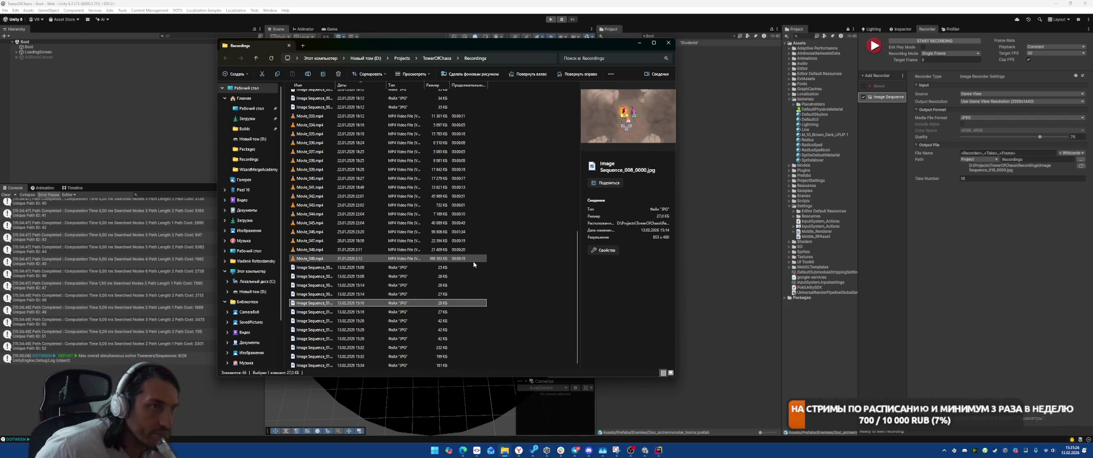
key("Down")
key("Down")
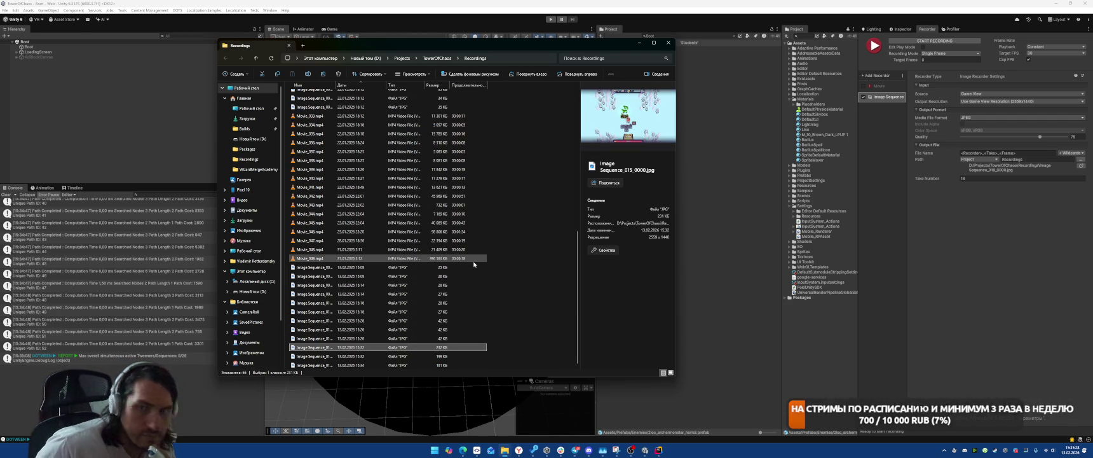
key("Down")
key("Down")
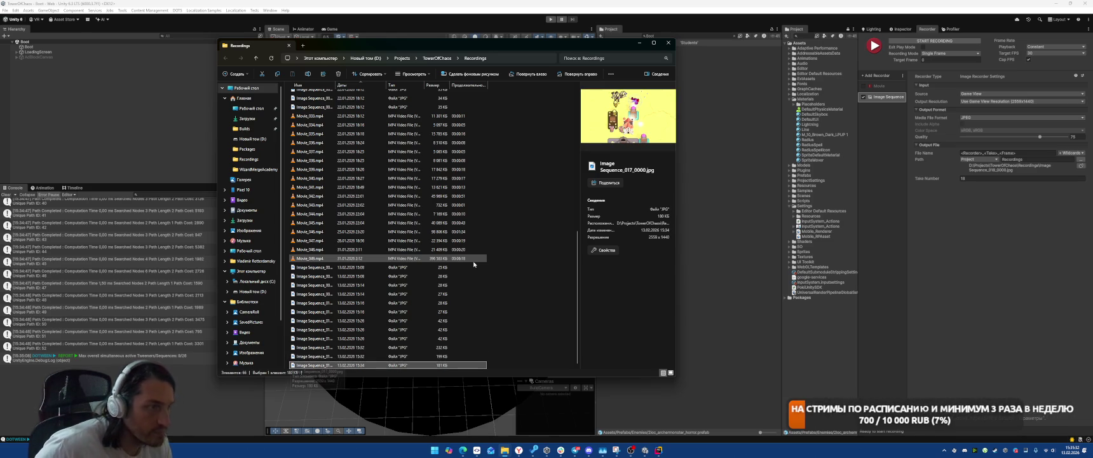
left_click(644, 43)
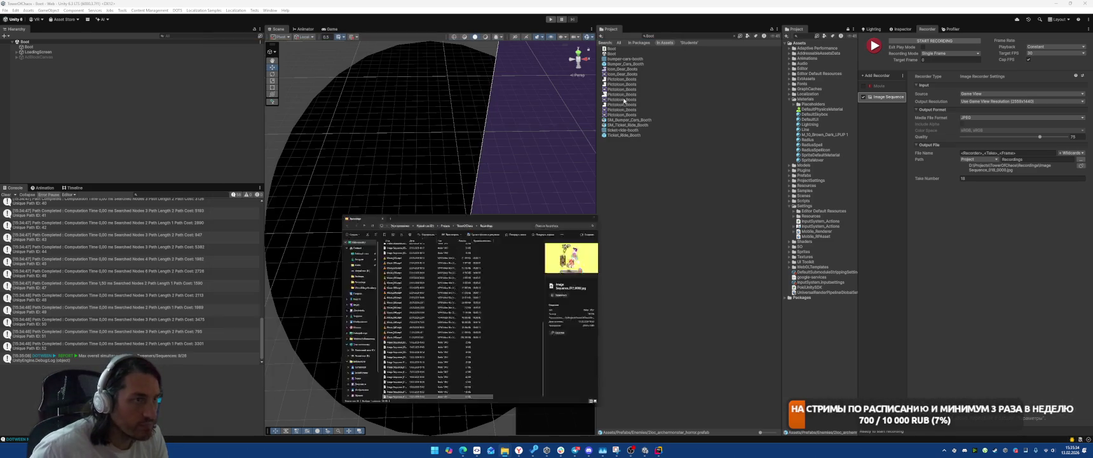
mouse_move(510, 452)
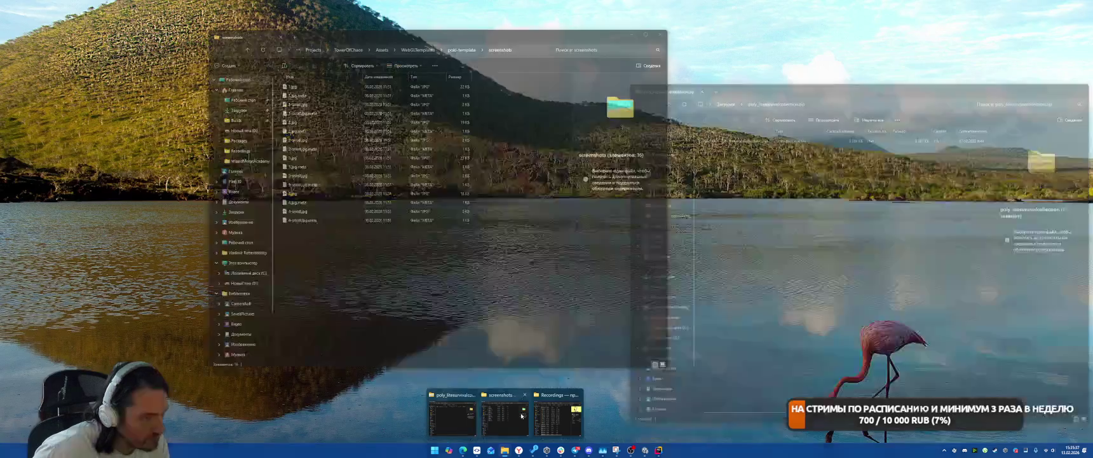
left_click(521, 415)
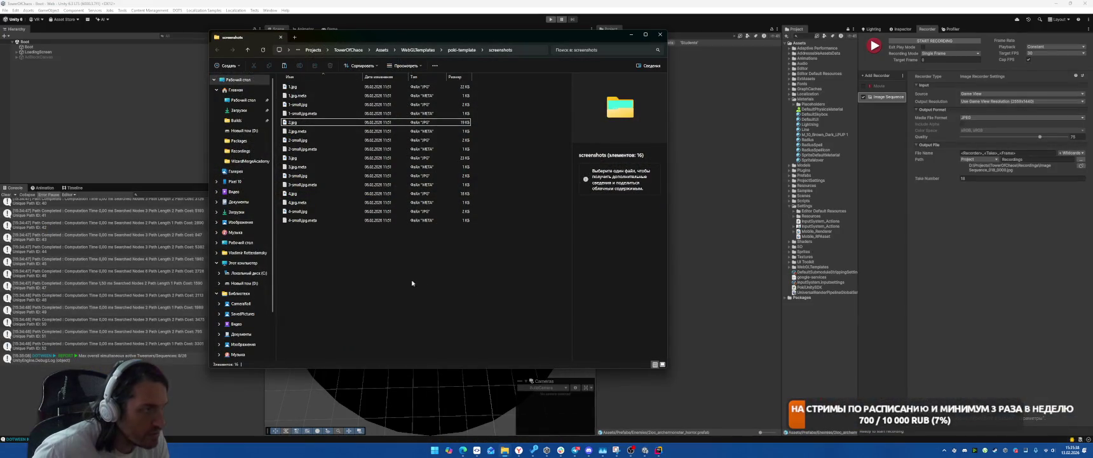
double_click(301, 230)
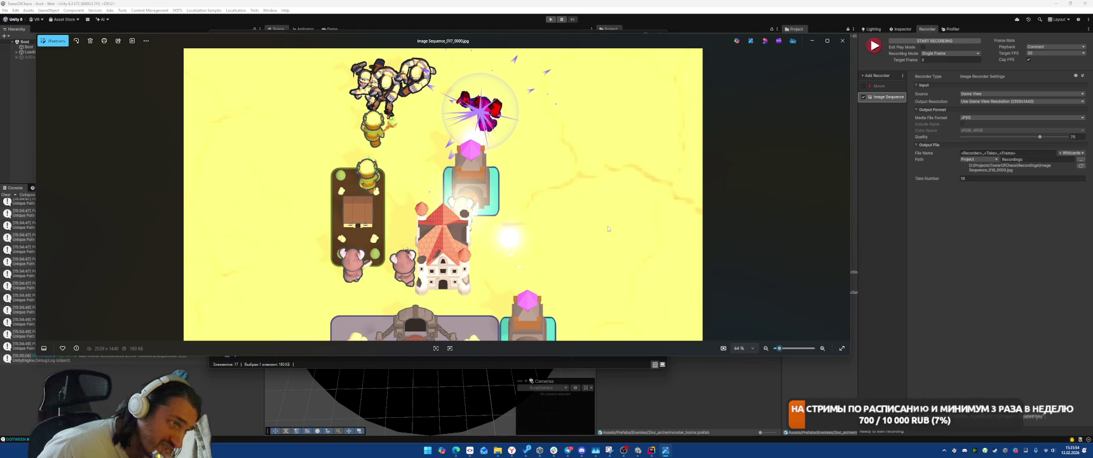
left_click(839, 39)
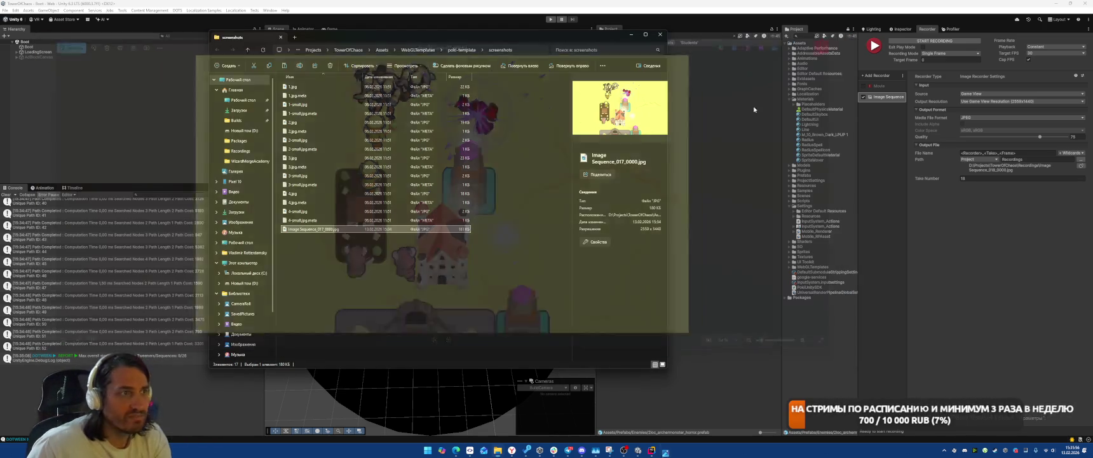
left_click(321, 232)
key("Delete")
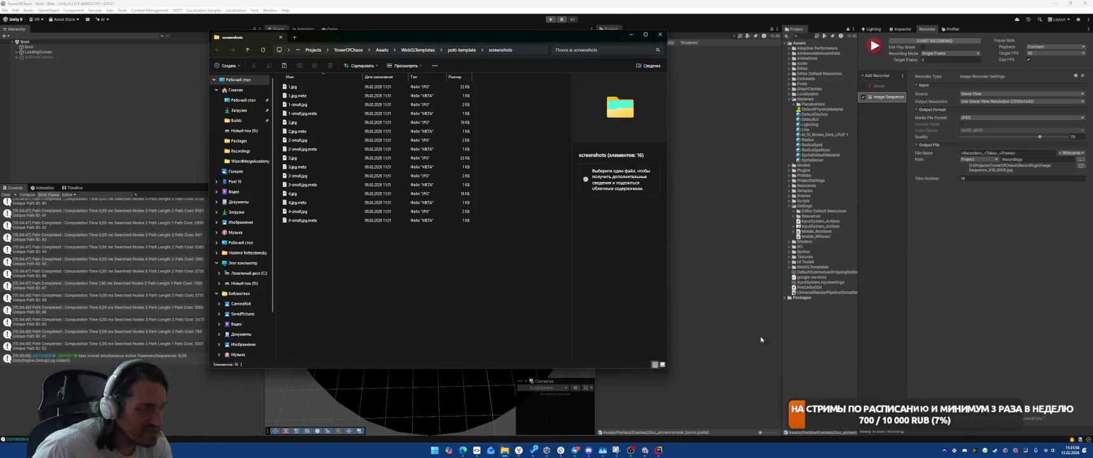
left_click(631, 37)
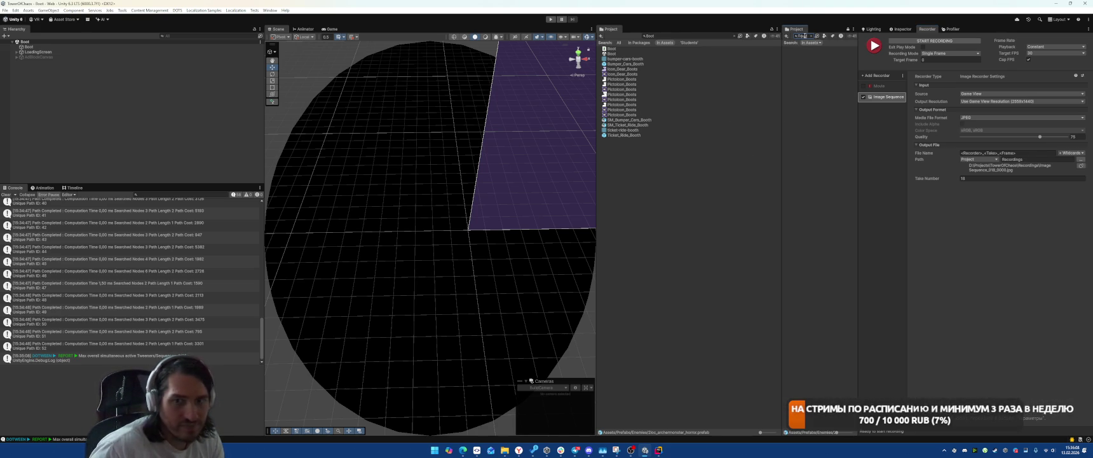
Search 'game', check PlayCamera in the GameController prefab, then exit Prefab Mode
key("BackSpace")
type("game")
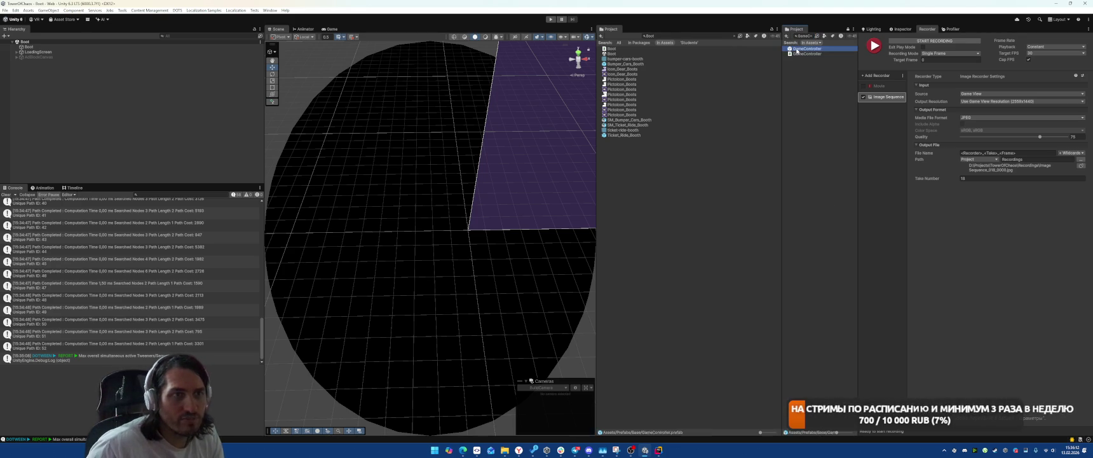
double_click(796, 49)
left_click(54, 65)
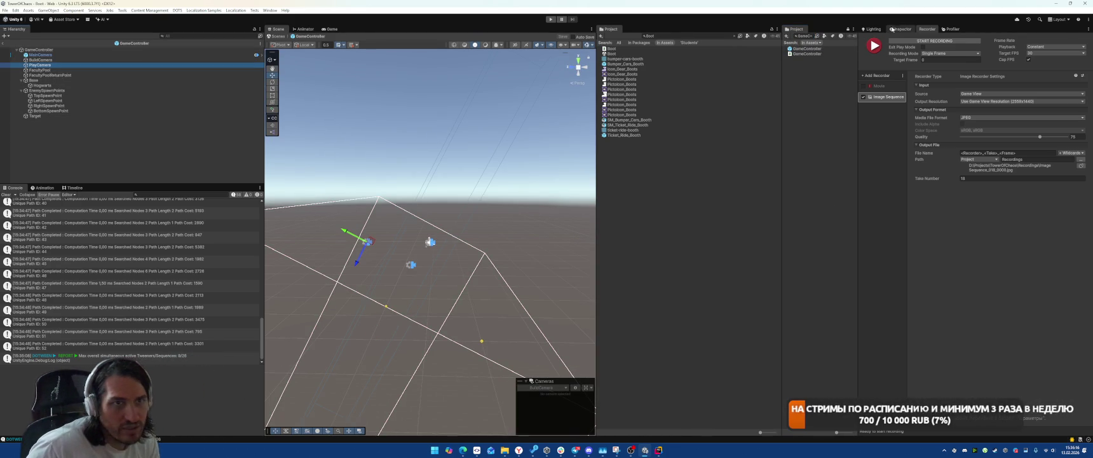
left_click(900, 29)
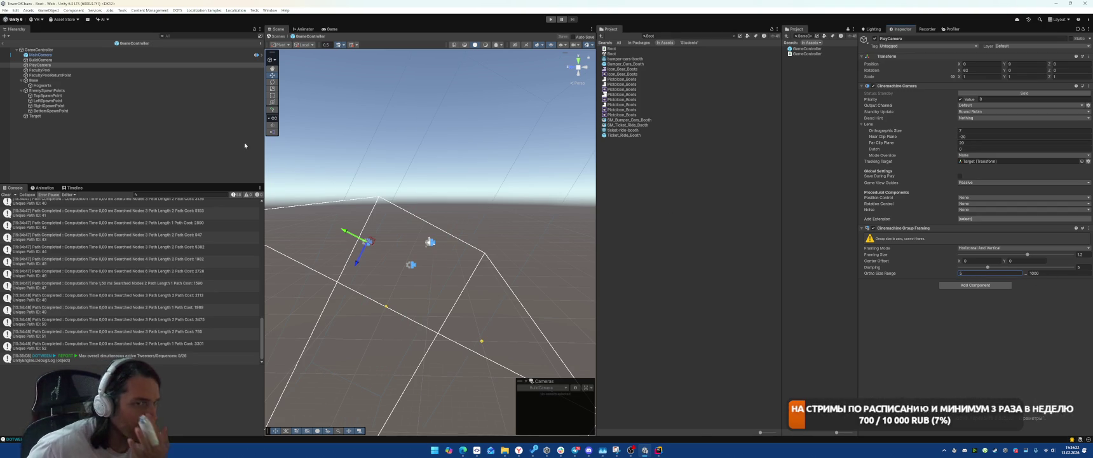
left_click(1, 42)
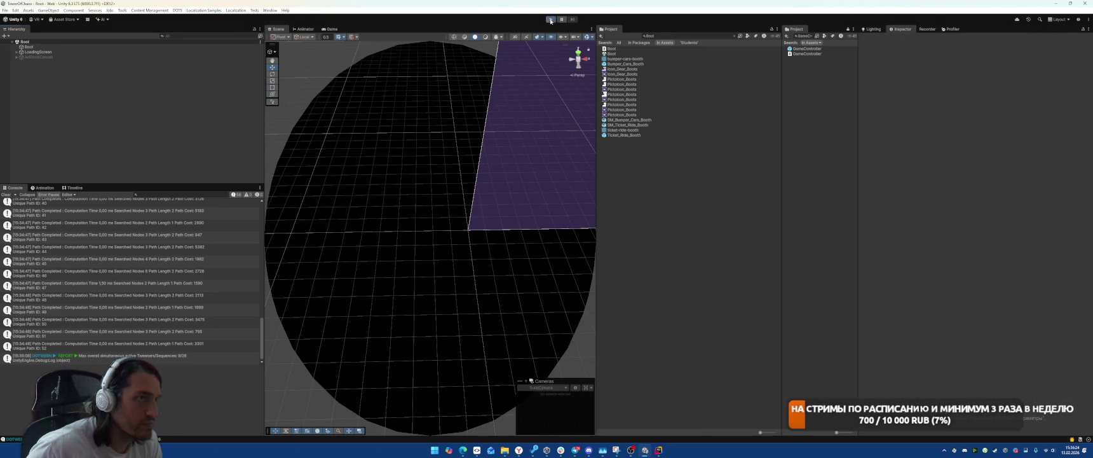
Play the game, place the second hero beside the castle, start the battle, and select GameWindow(Clone)
left_click(550, 20)
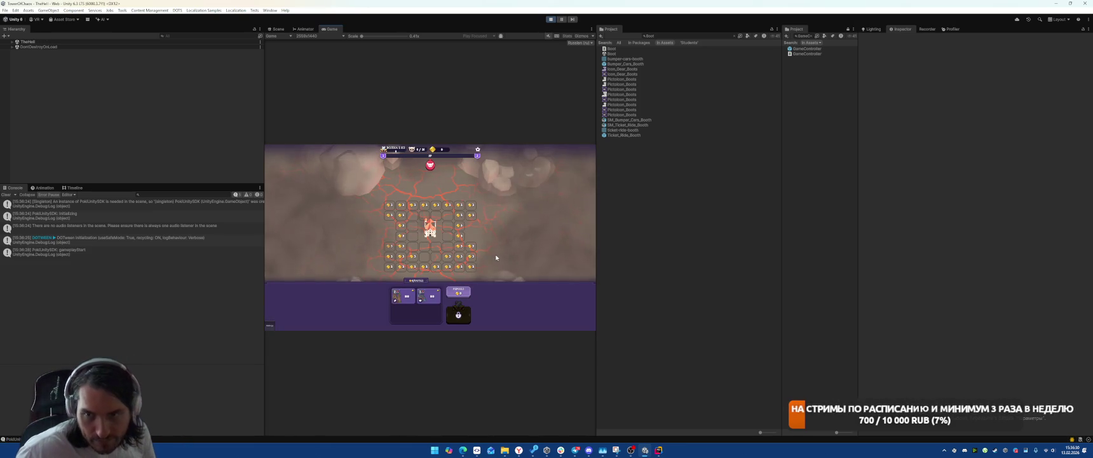
left_click(428, 296)
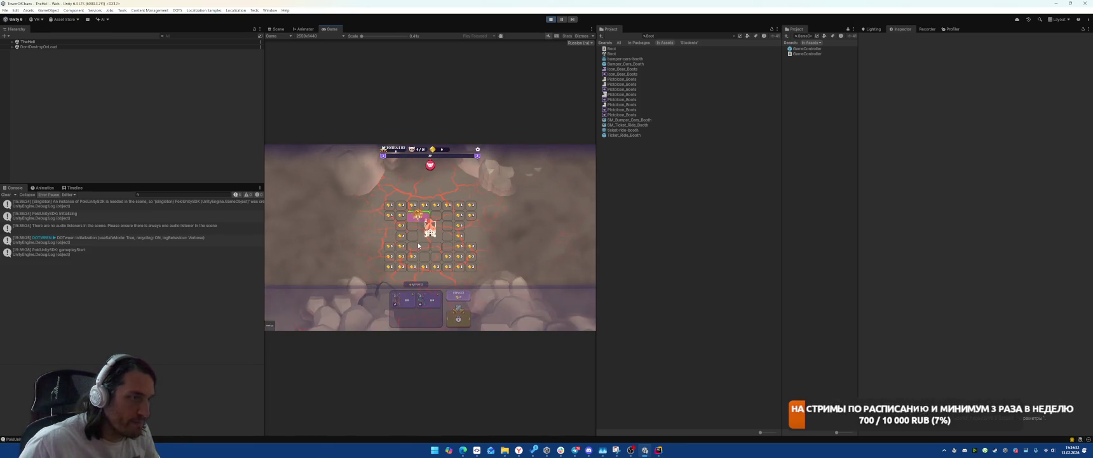
left_click(459, 314)
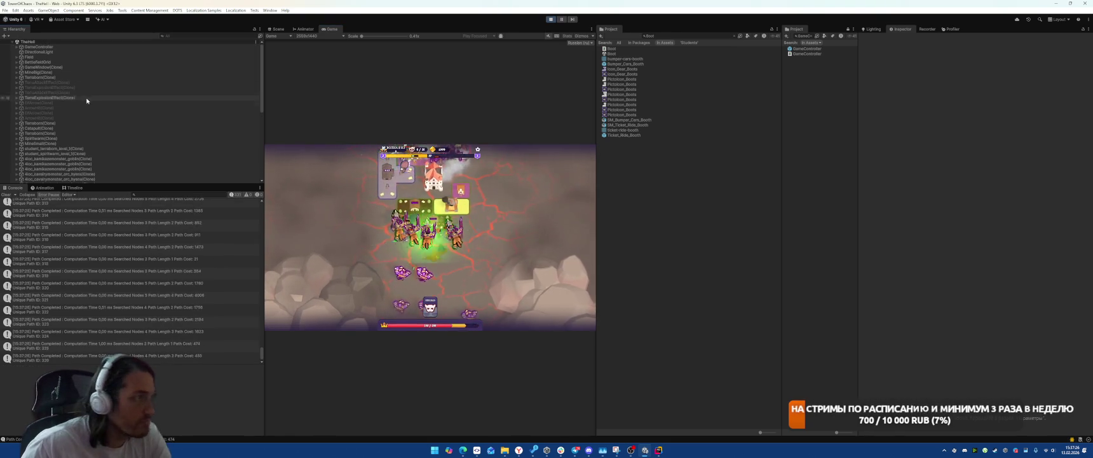
left_click(43, 67)
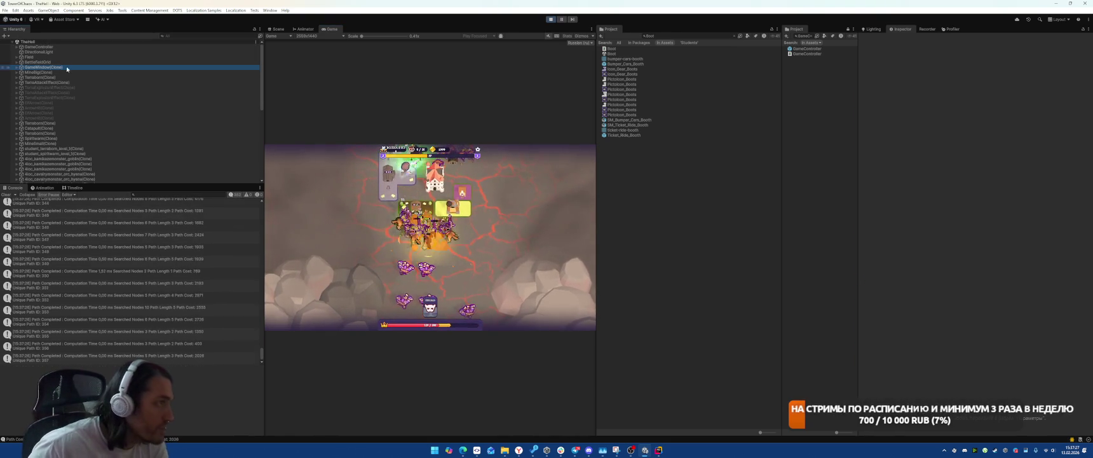
Record a one-frame battle screenshot, then switch to the Twitch stream in the browser
left_click(927, 28)
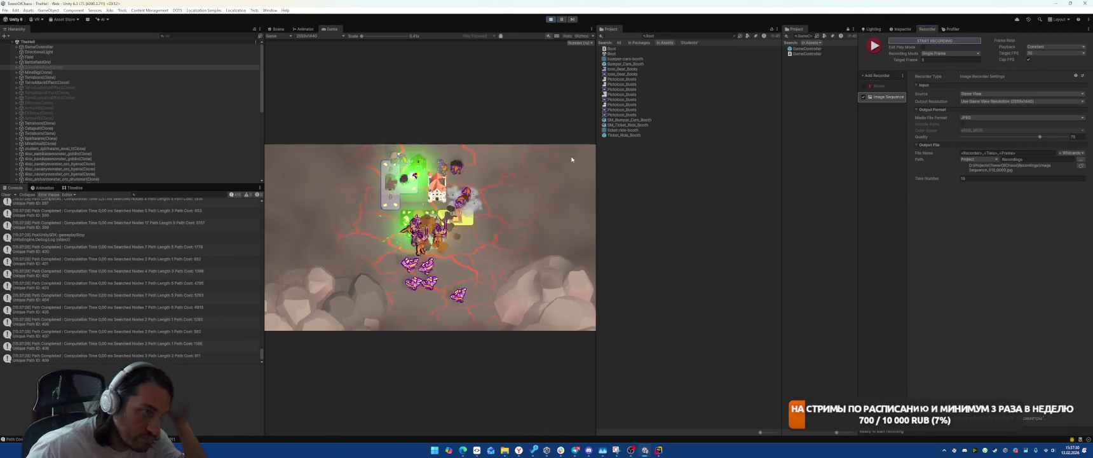
left_click(939, 42)
key("alt+Tab")
left_click(94, 5)
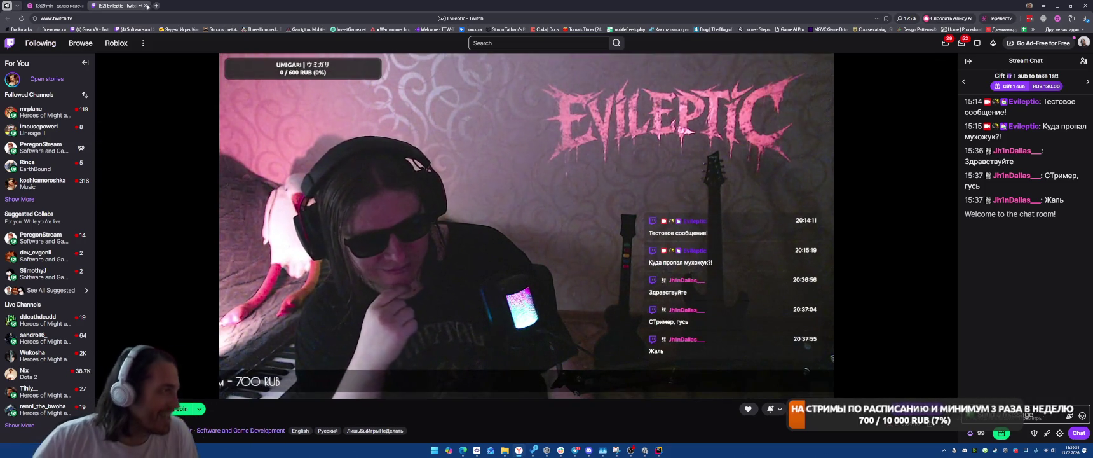
Close the Twitch stream tab in the browser and switch back to Unity
key("ctrl+w")
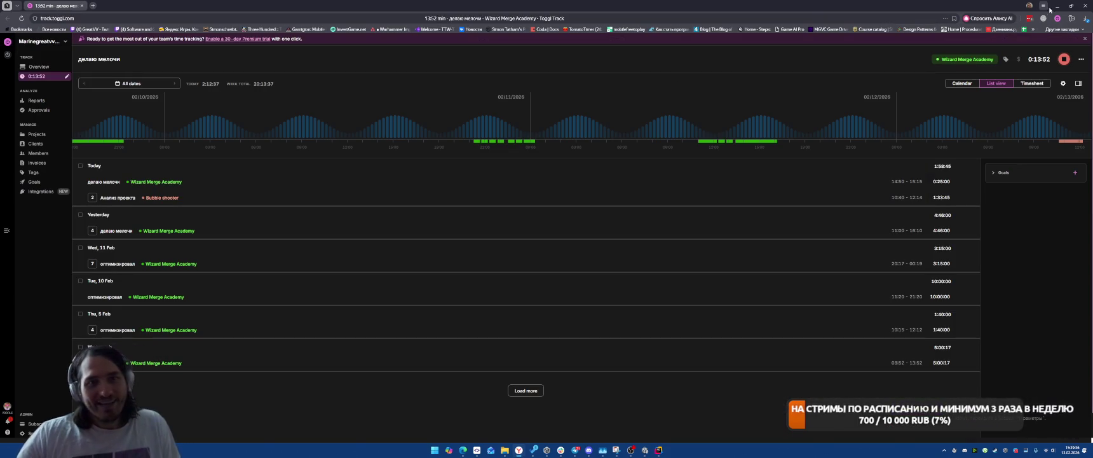
key("alt+Tab")
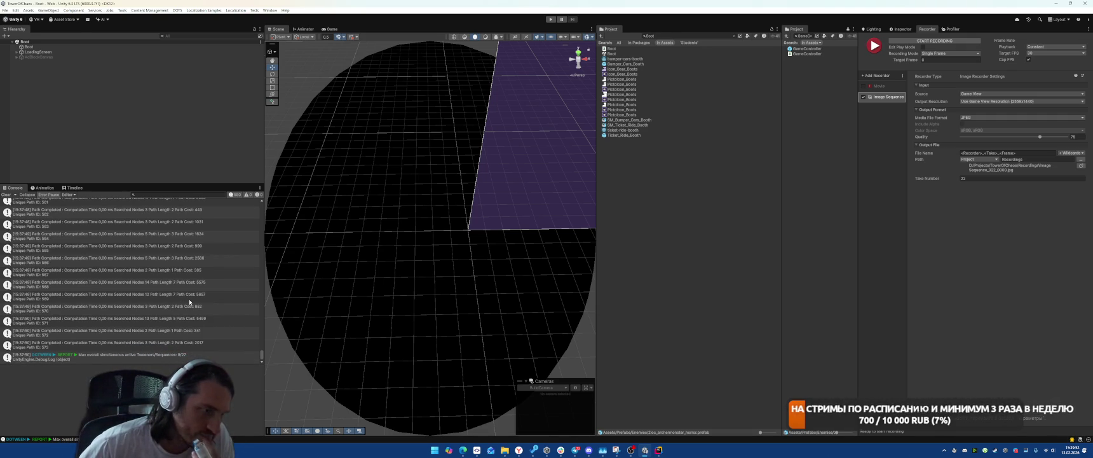
Clear the Project search and collapse the Prefabs and Settings folders
mouse_move(505, 449)
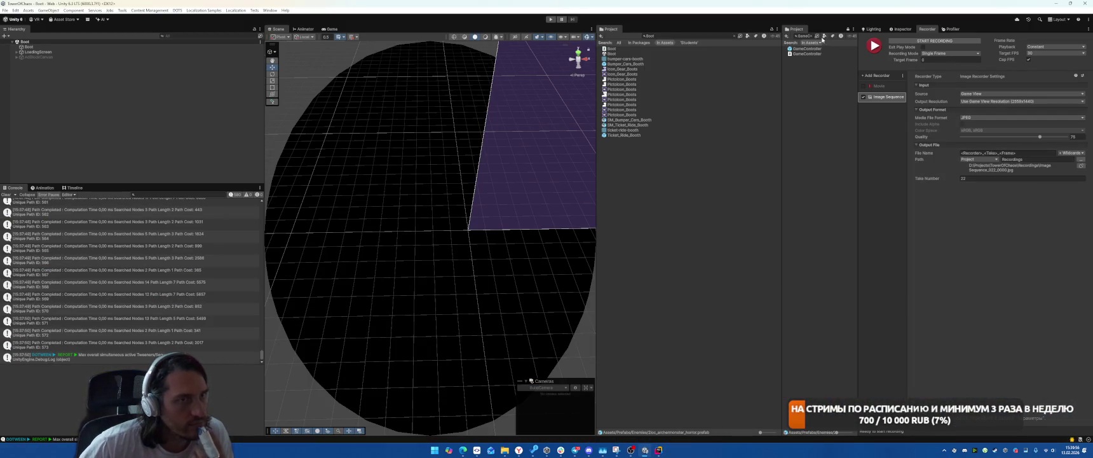
left_click(813, 38)
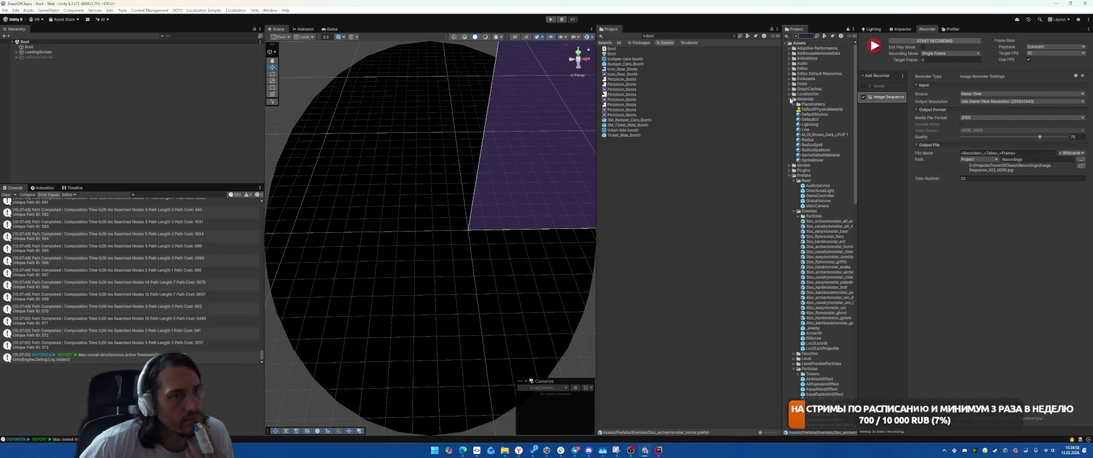
left_click(792, 109)
left_click(789, 115)
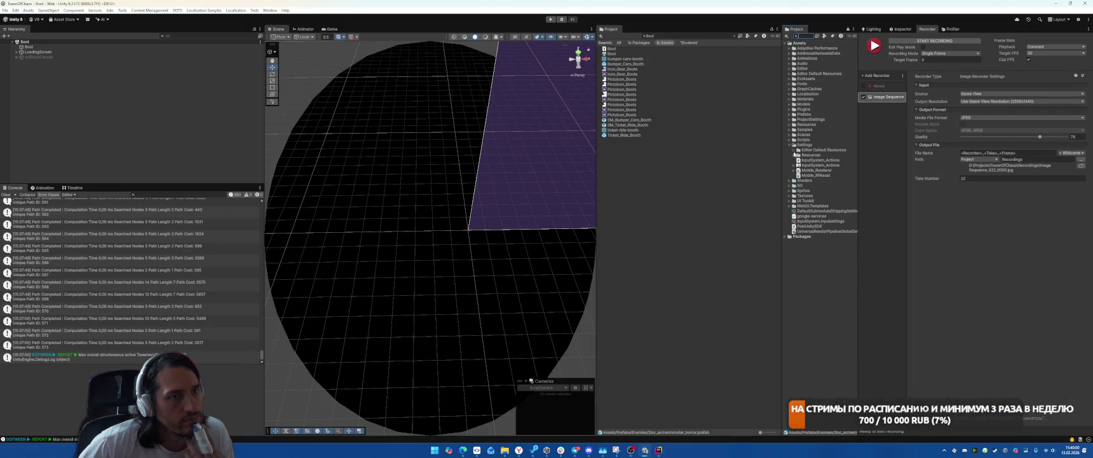
left_click(789, 145)
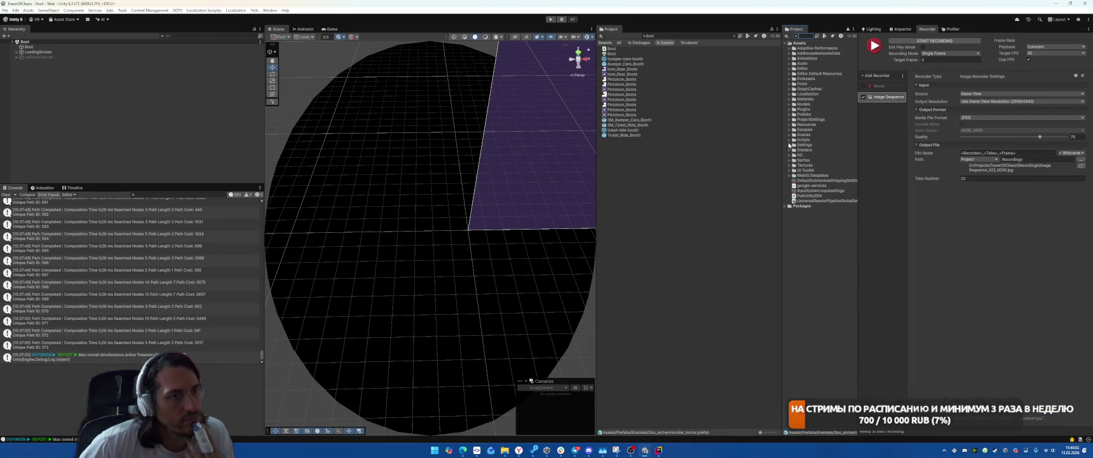
Play the game, enter the level via the В БОЙ button, and expand Assets/Settings
left_click(550, 19)
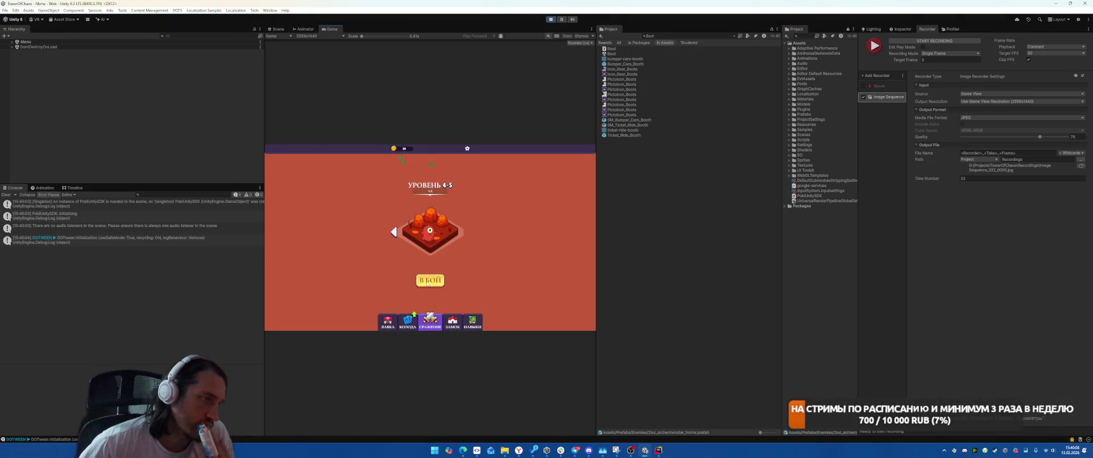
left_click(428, 284)
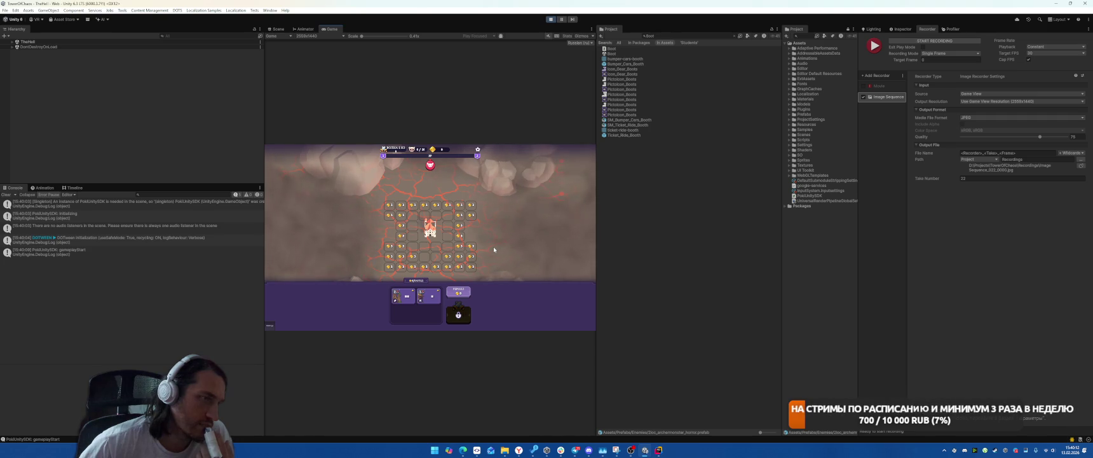
left_click(790, 146)
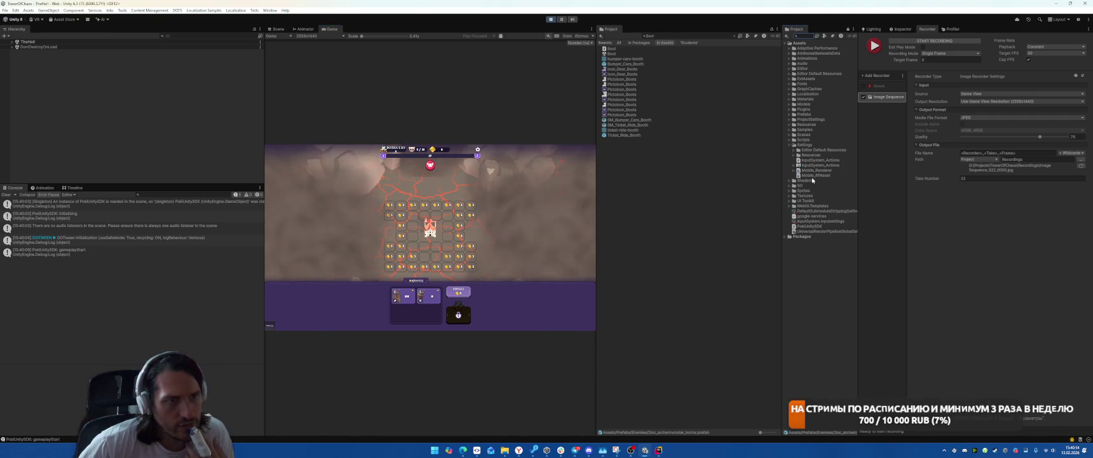
Add and expand a Screen Space Ambient Occlusion feature on Mobile_Renderer, then open the shop chest
left_click(902, 28)
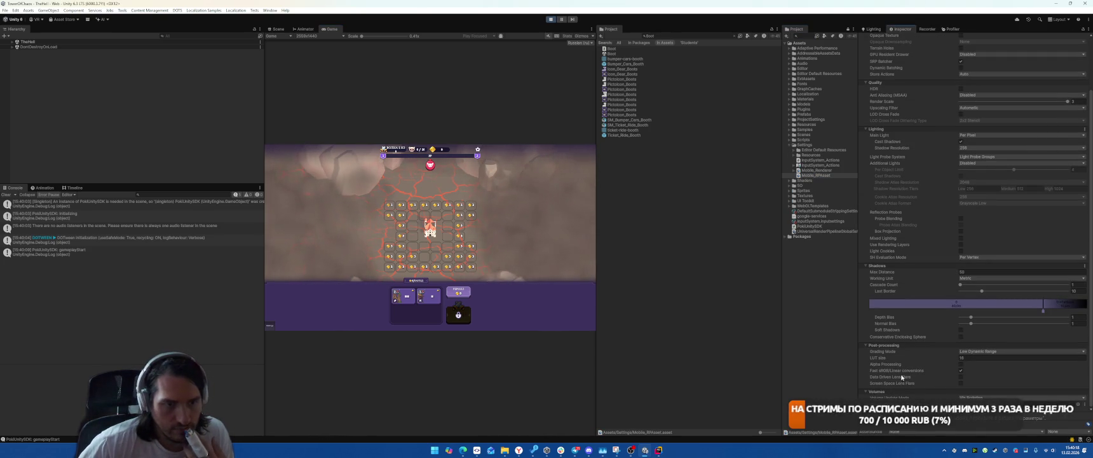
left_click(815, 170)
left_click(976, 297)
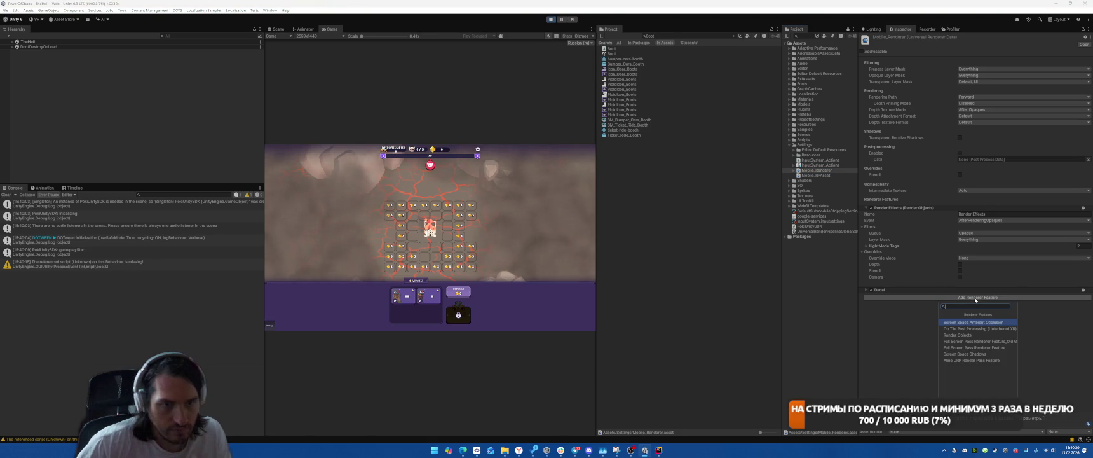
left_click(973, 321)
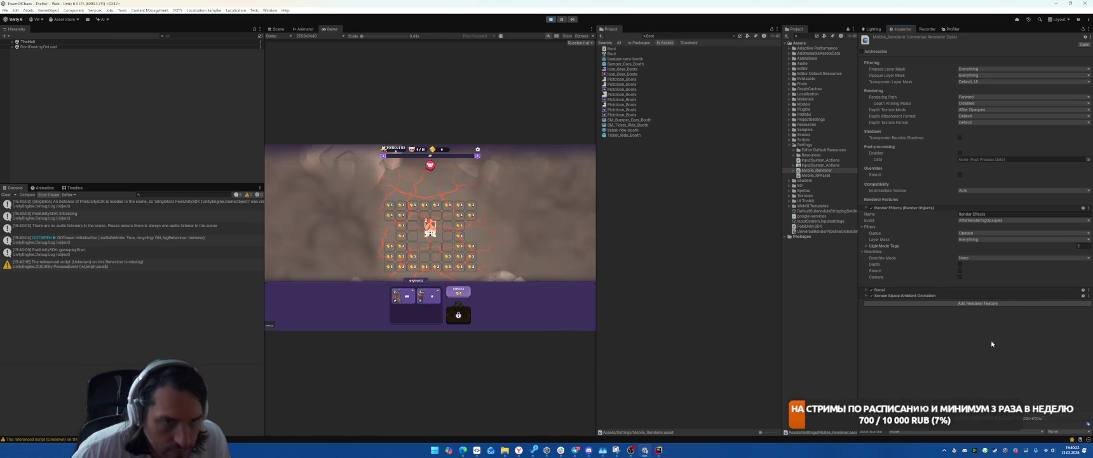
left_click(867, 296)
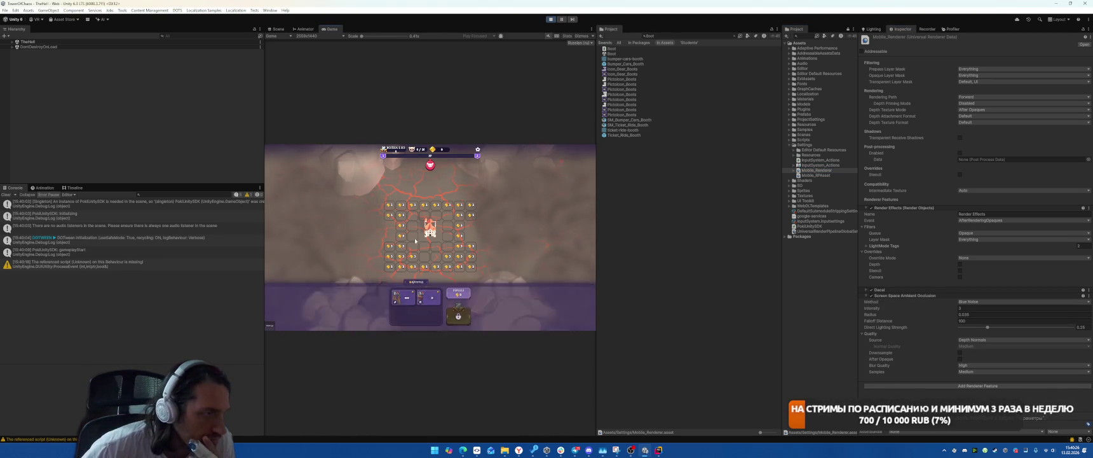
mouse_move(459, 315)
left_mouse_down()
mouse_move(450, 253)
mouse_move(418, 249)
left_mouse_up()
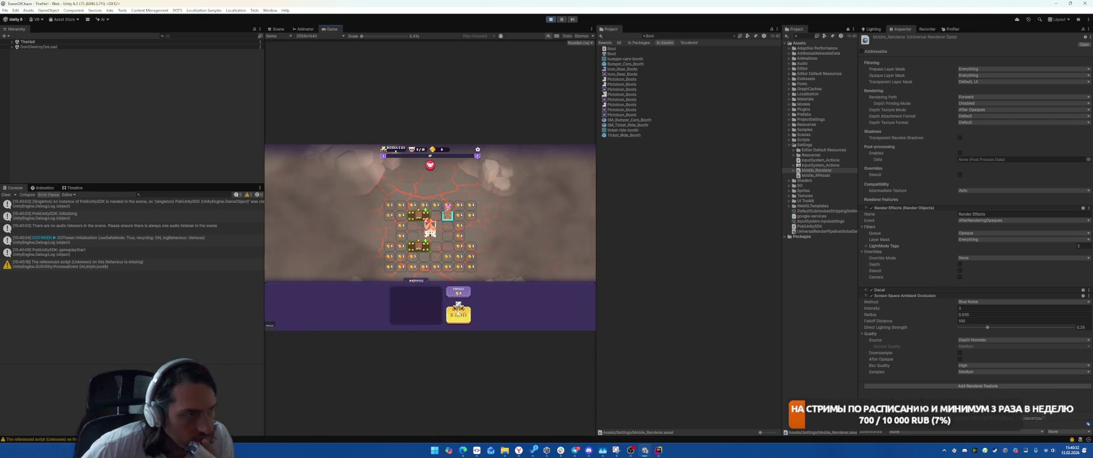
Reroll the shop, place two pieces, unlock grid cells, and start the battle
left_click(468, 294)
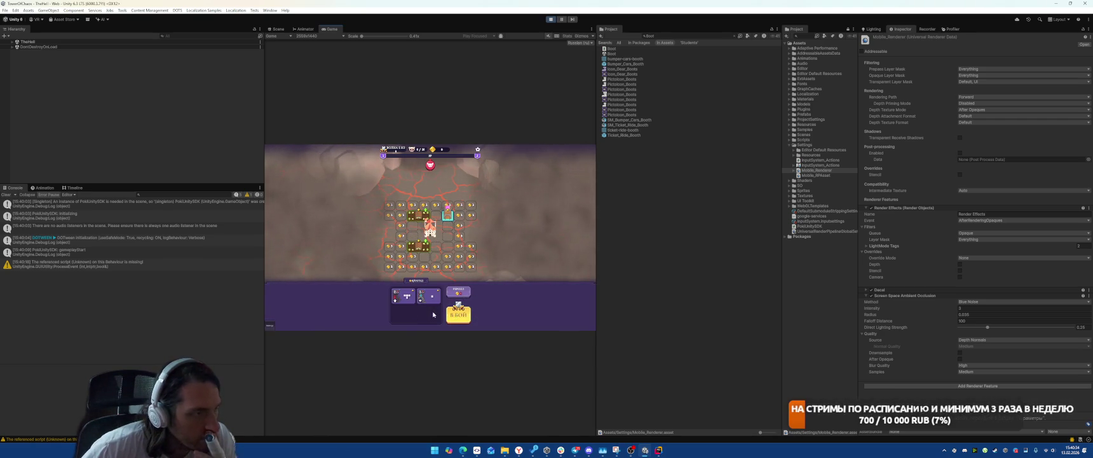
left_click_drag(429, 296, 425, 255)
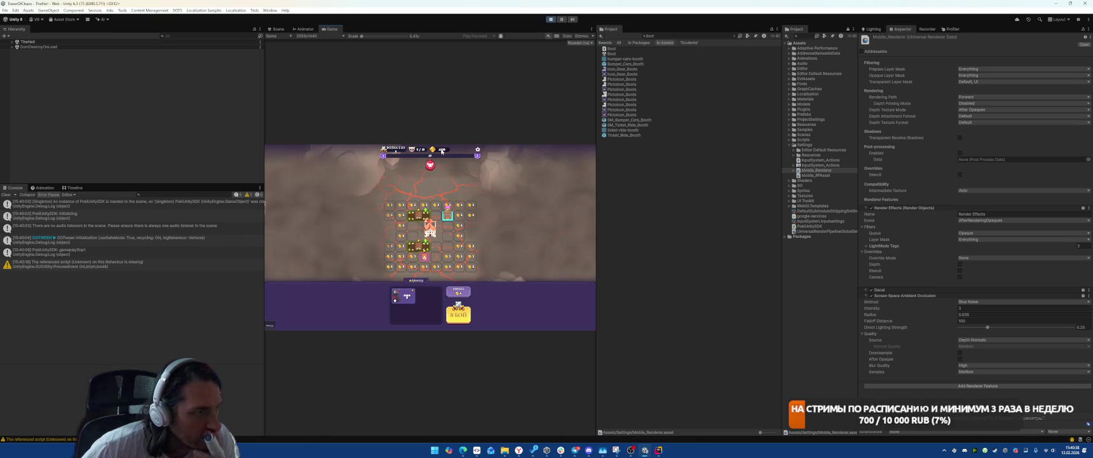
left_click(457, 250)
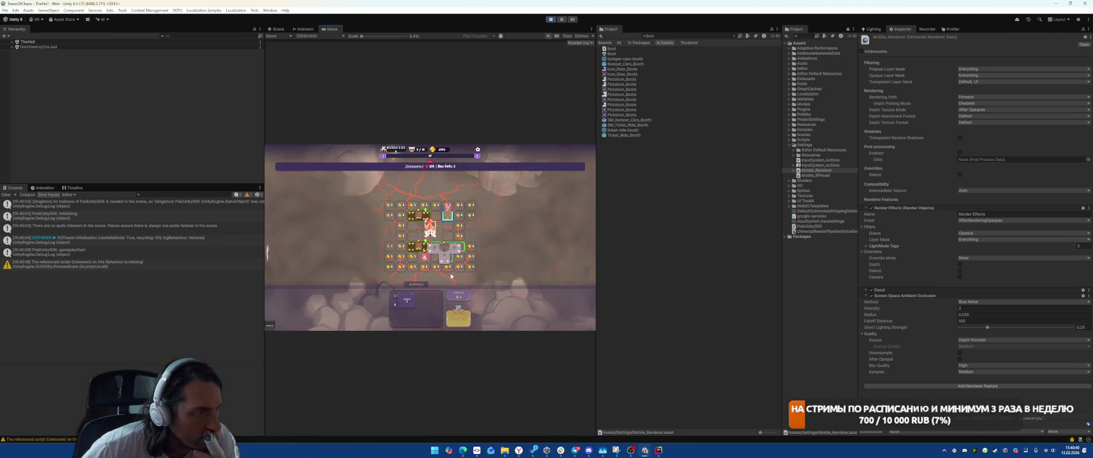
left_click(401, 235)
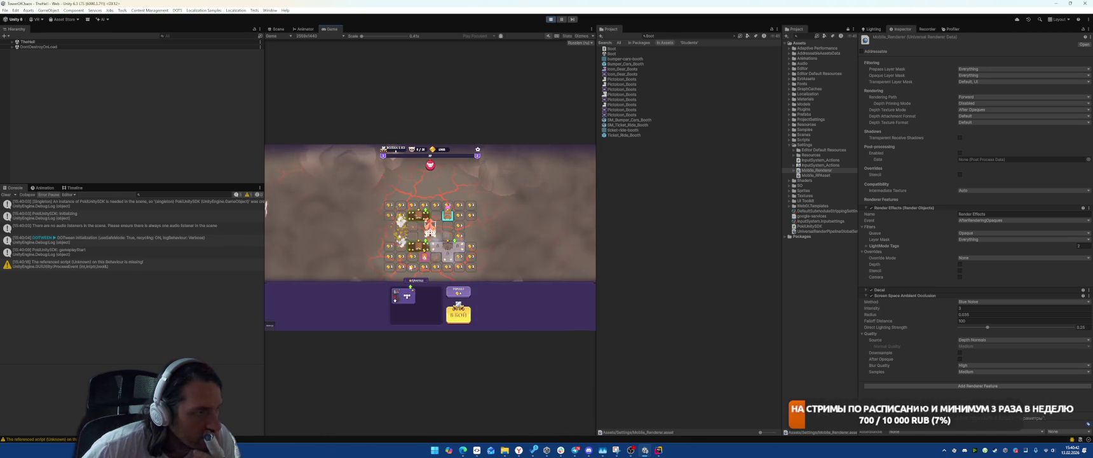
left_click_drag(404, 296, 453, 273)
left_click(464, 316)
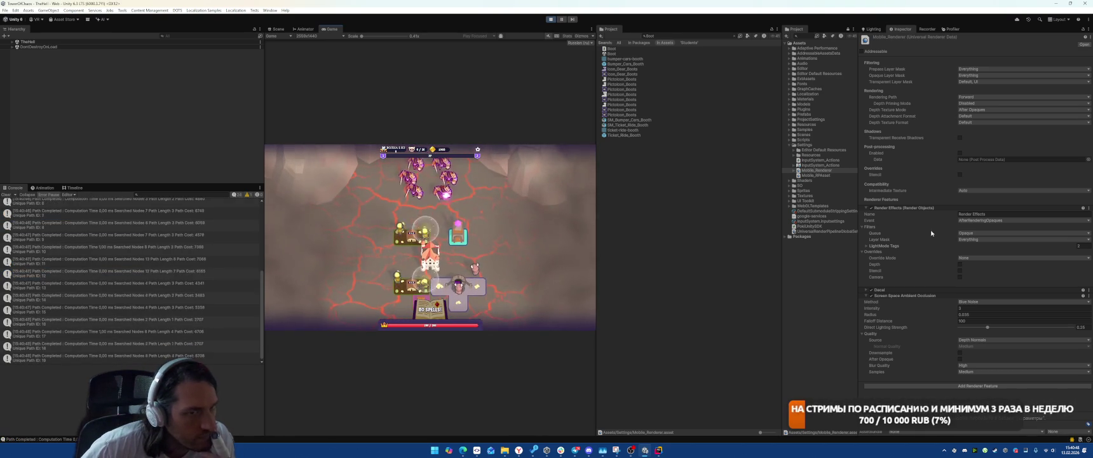
Dock the Recorder below the Inspector, toggle GameWindow(Clone) active, and stop play mode
left_click(12, 41)
left_click(927, 28)
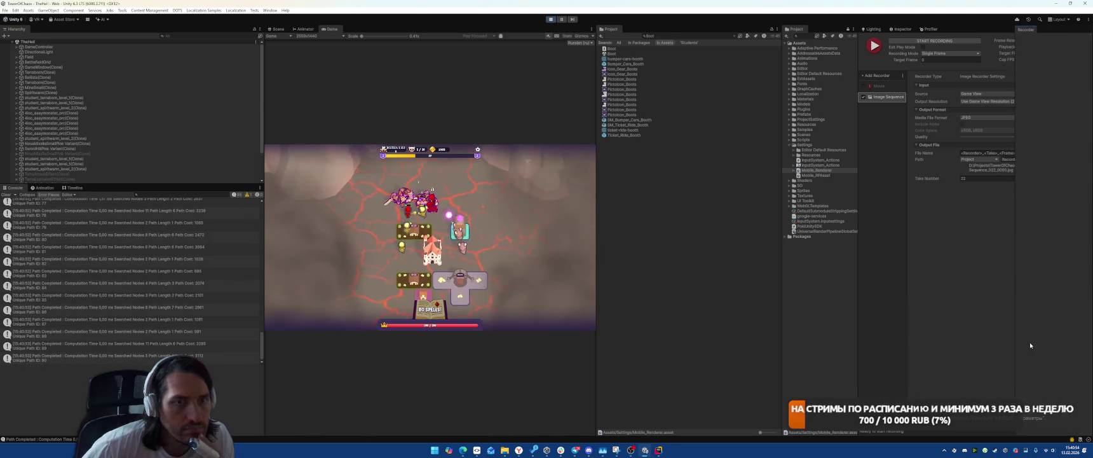
mouse_move(1030, 342)
left_mouse_down()
mouse_move(940, 299)
mouse_move(941, 257)
left_mouse_up()
left_click(68, 66)
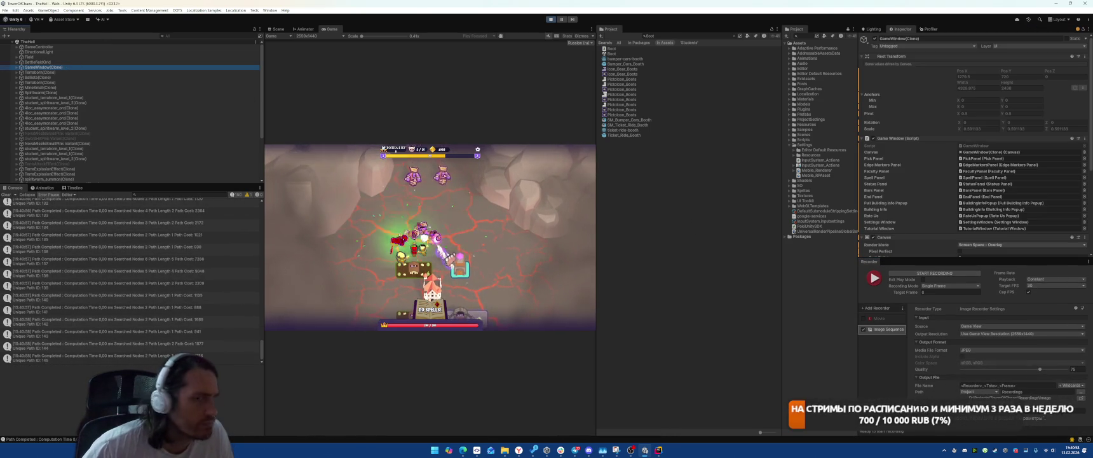
key("alt+shift+a")
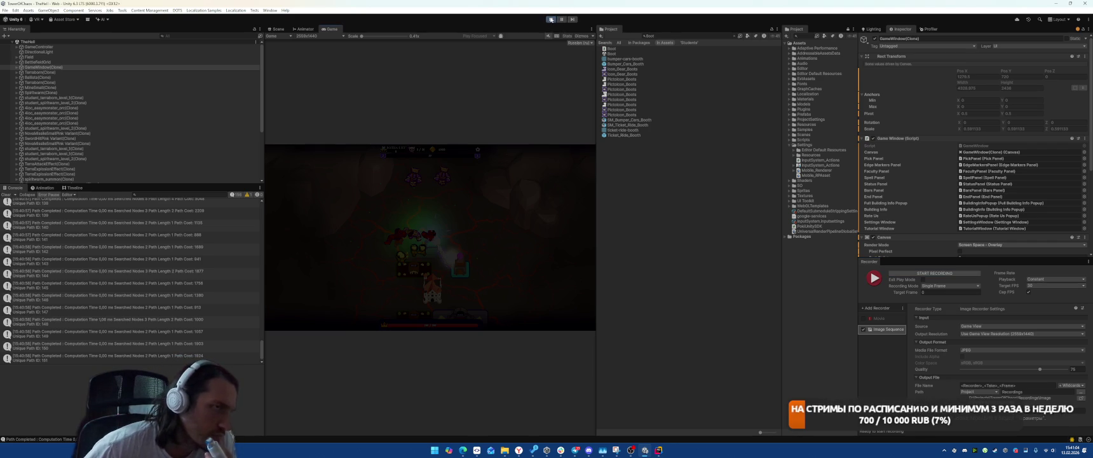
left_click(551, 20)
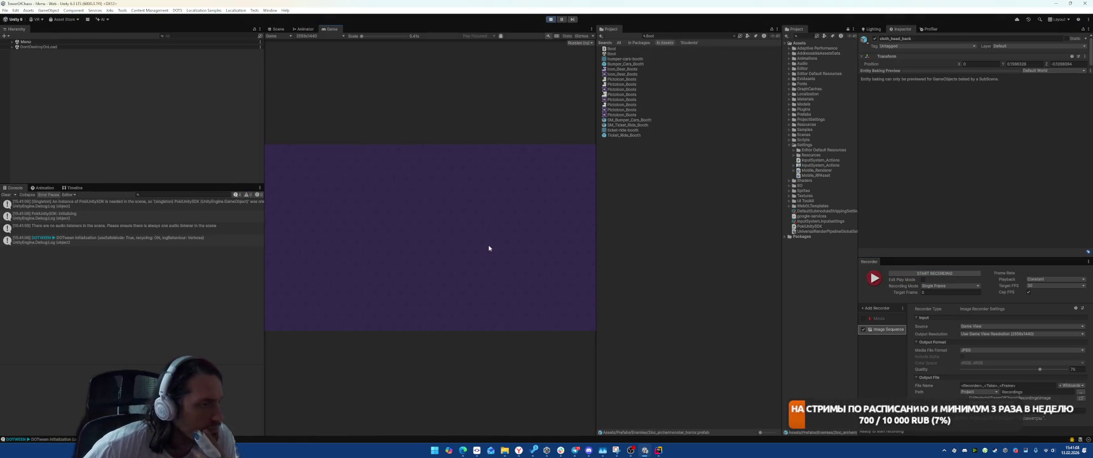
In Scene view, inspect the Render Graph and NullReferenceException errors, then restart play mode
left_click(278, 28)
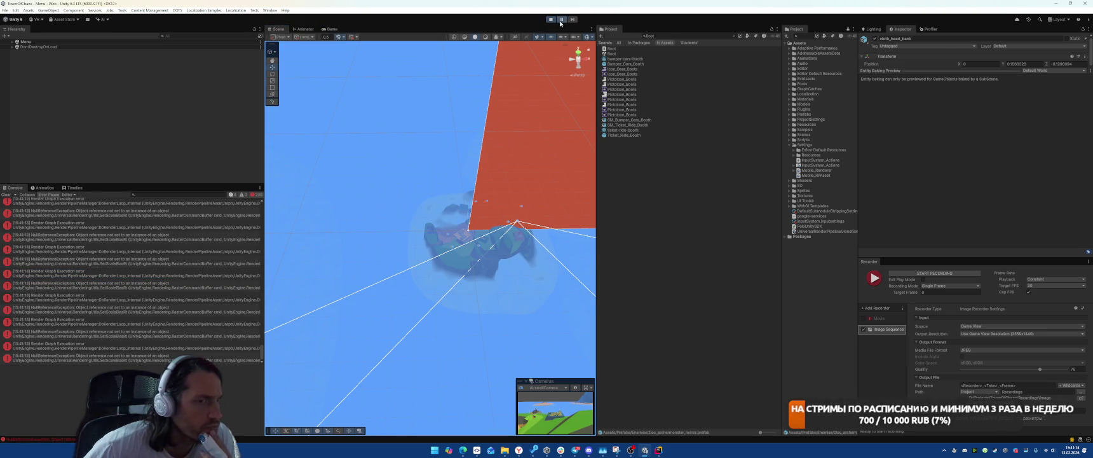
left_click(172, 346)
left_click(168, 337)
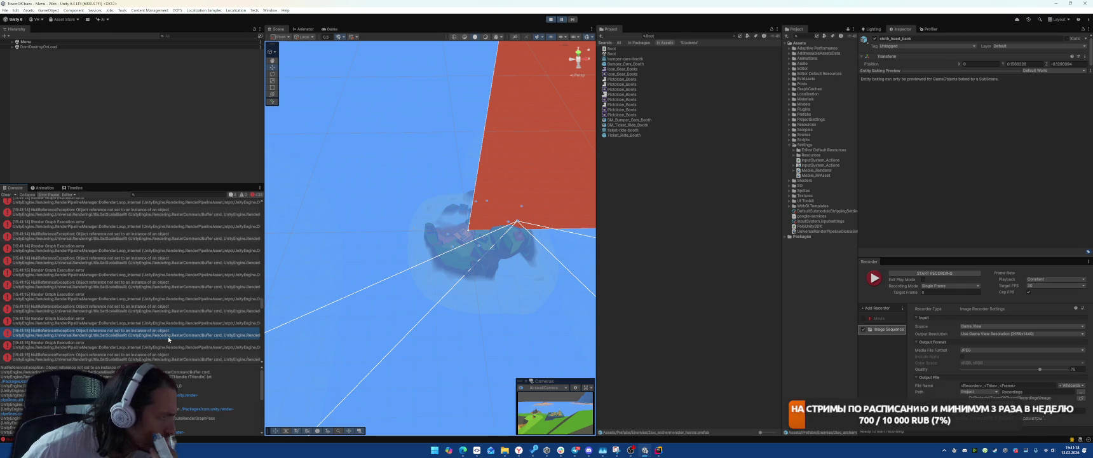
left_click(552, 19)
left_click(551, 19)
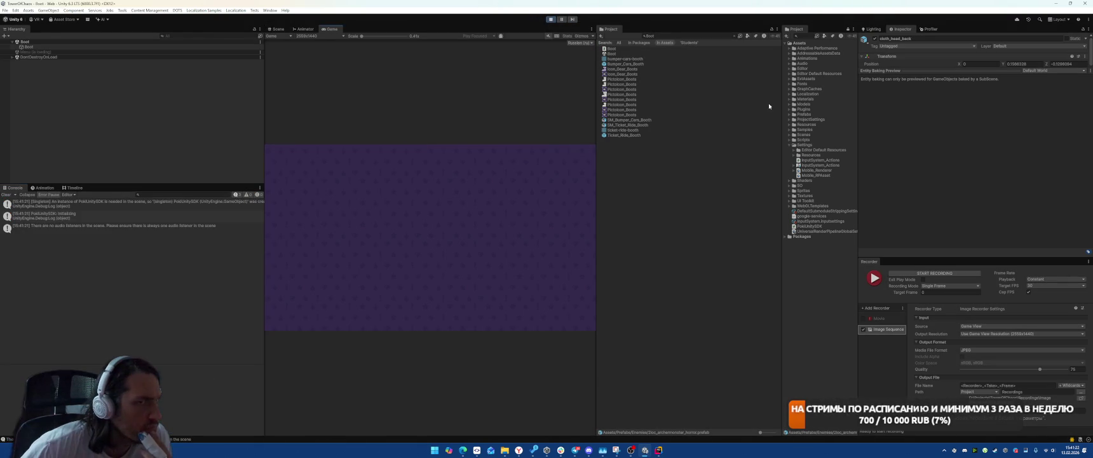
Open the NullReferenceException's source at SetScaleBiasRt line 161 from the Console
left_click(873, 30)
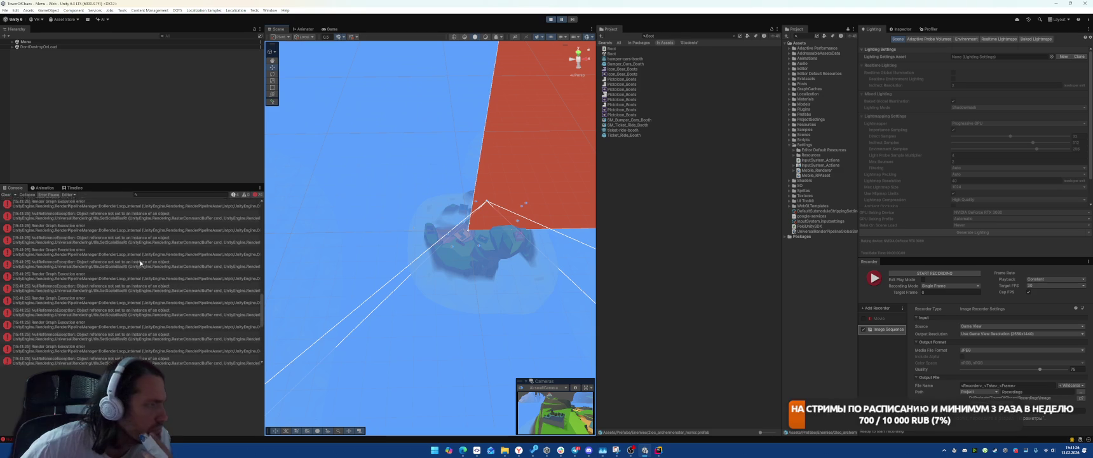
scroll(141, 263, "up", 10)
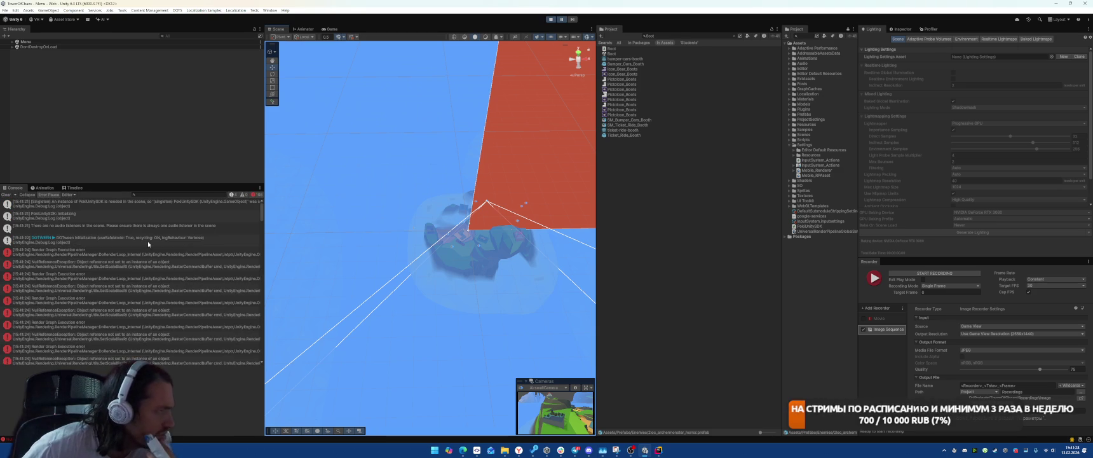
left_click(149, 253)
left_click(149, 267)
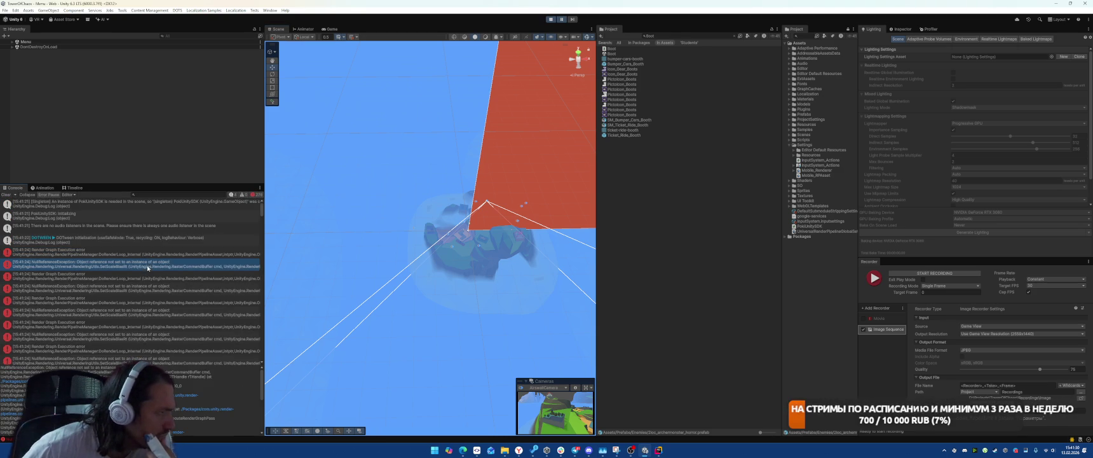
double_click(148, 265)
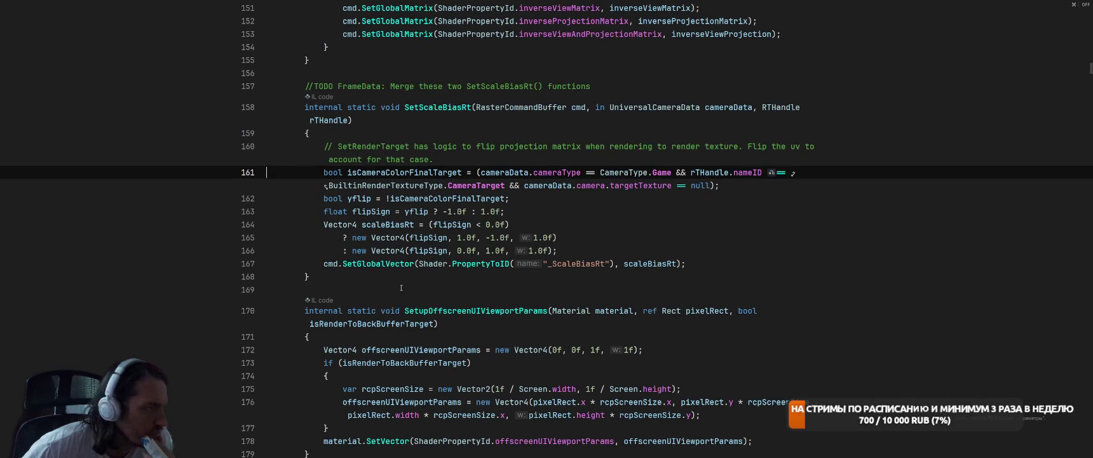
Inspect the flipSign condition on line 164, then stop the running game in Unity
left_click(689, 226)
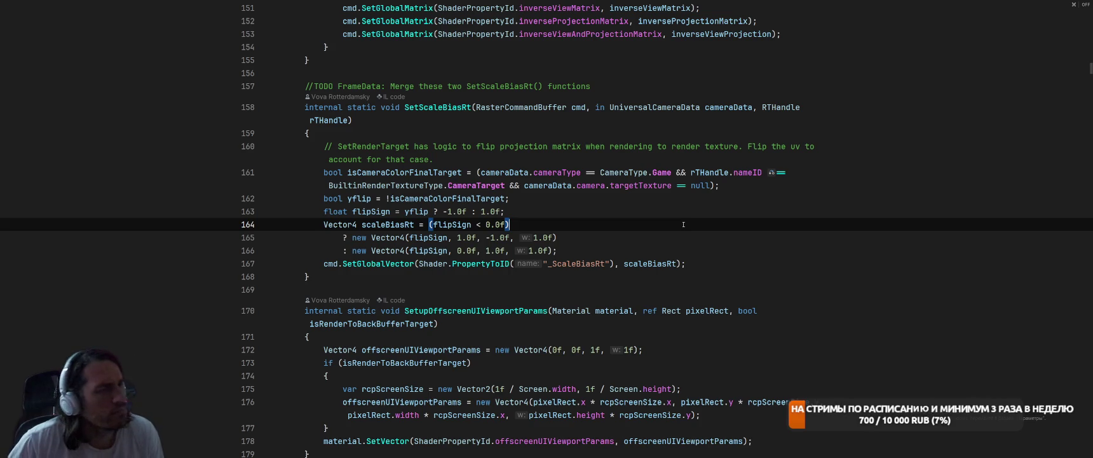
key("alt+Tab")
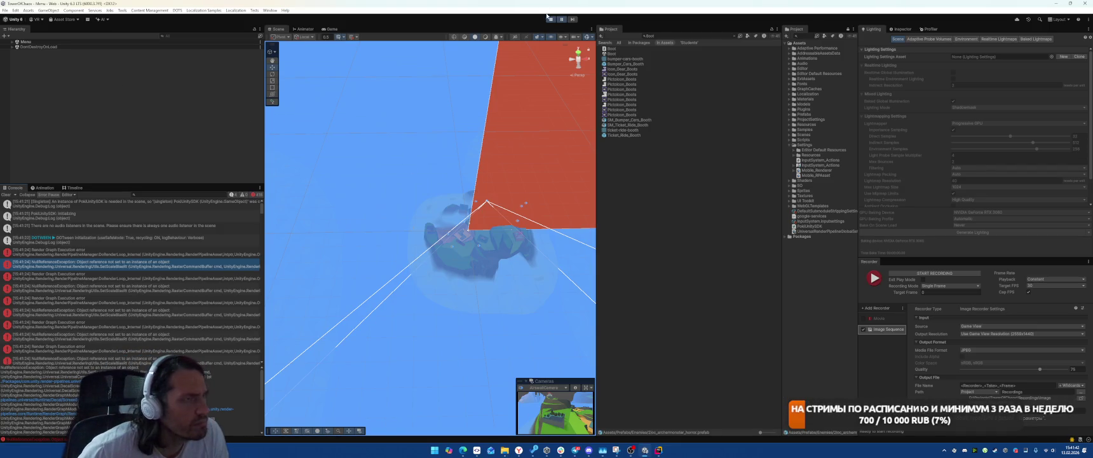
left_click(550, 19)
Switch between Rider and Unity Hub windows before ending up in the Unity editor
key("alt+Tab")
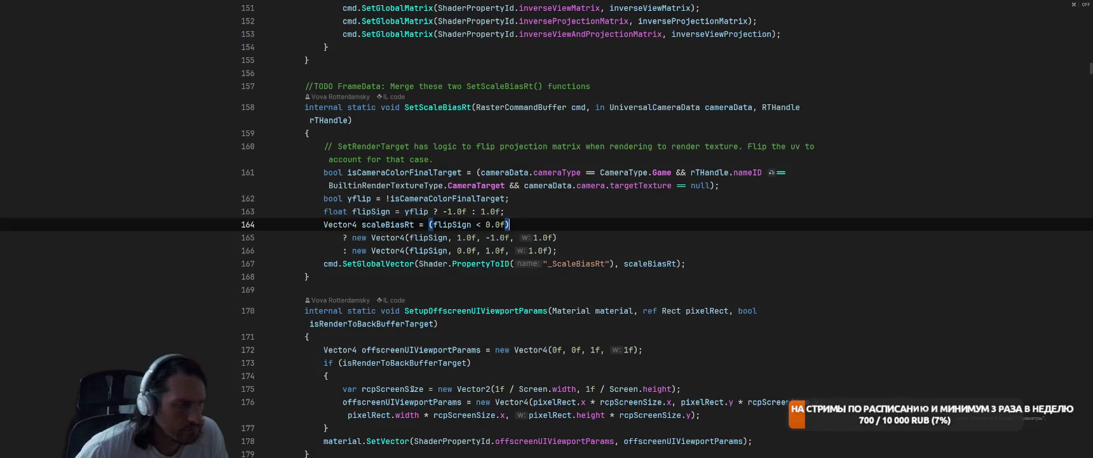
key("alt+Tab")
key("Tab")
key("Tab")
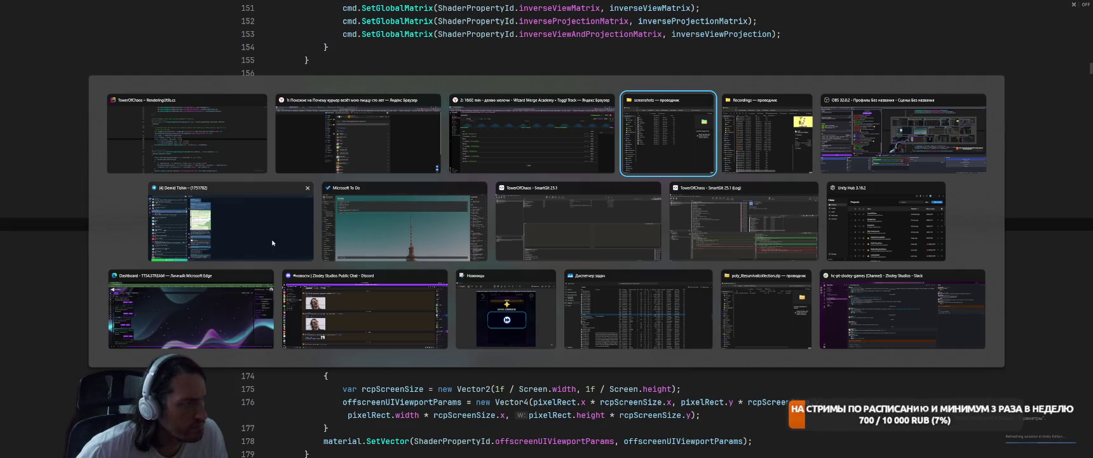
key("Escape")
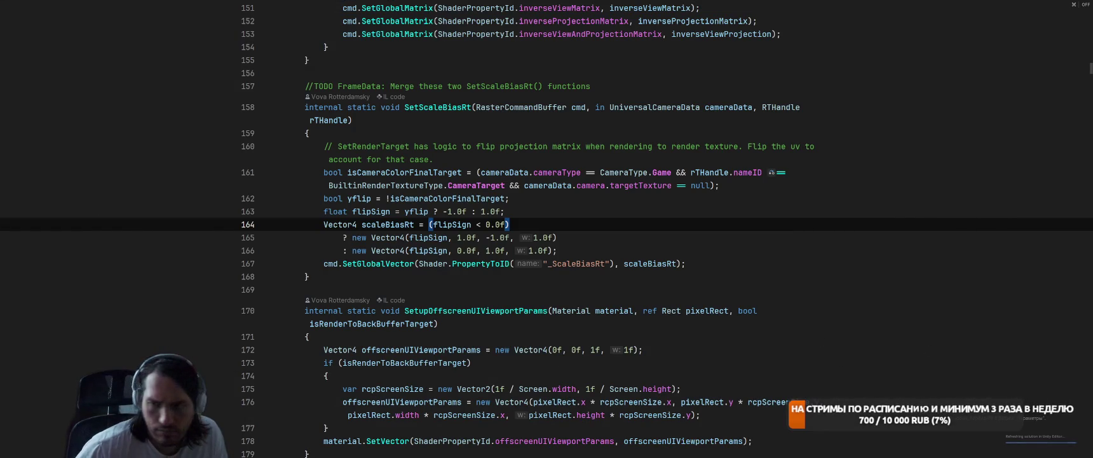
key("alt+Tab")
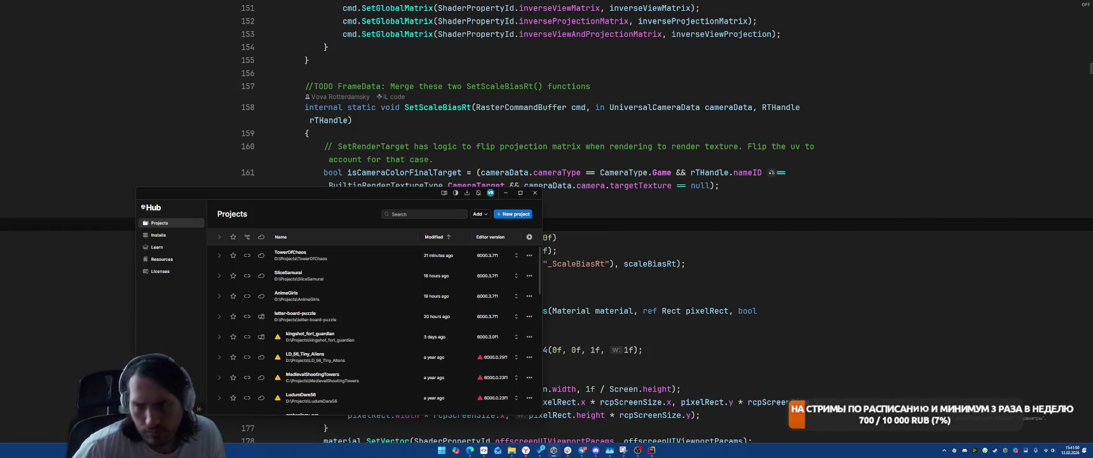
left_click(779, 235)
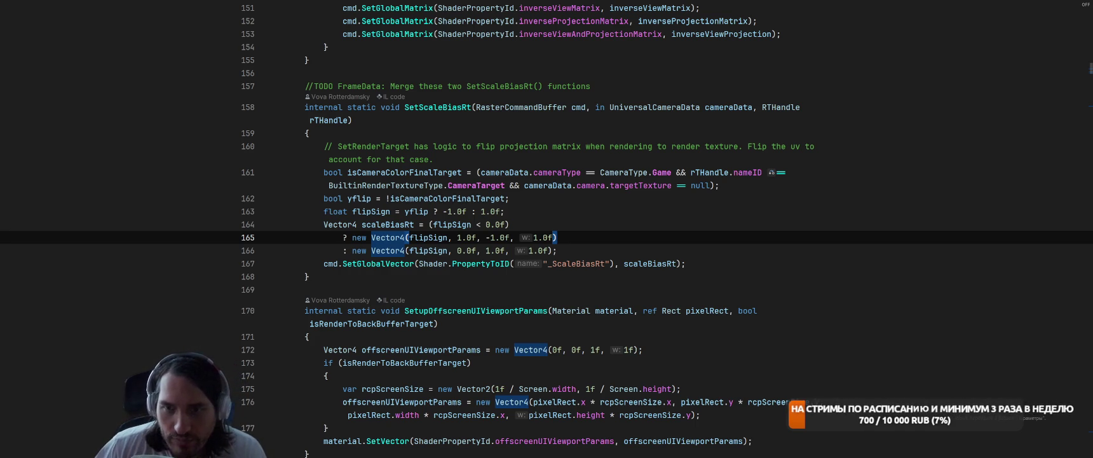
key("alt+Tab")
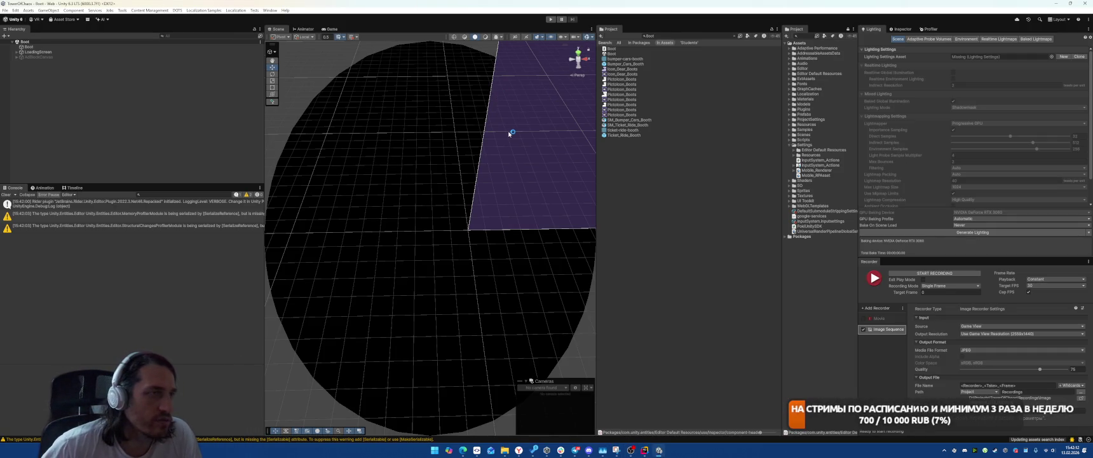
Run the game briefly, view its scene with Ctrl+1, and stop it
left_click(551, 20)
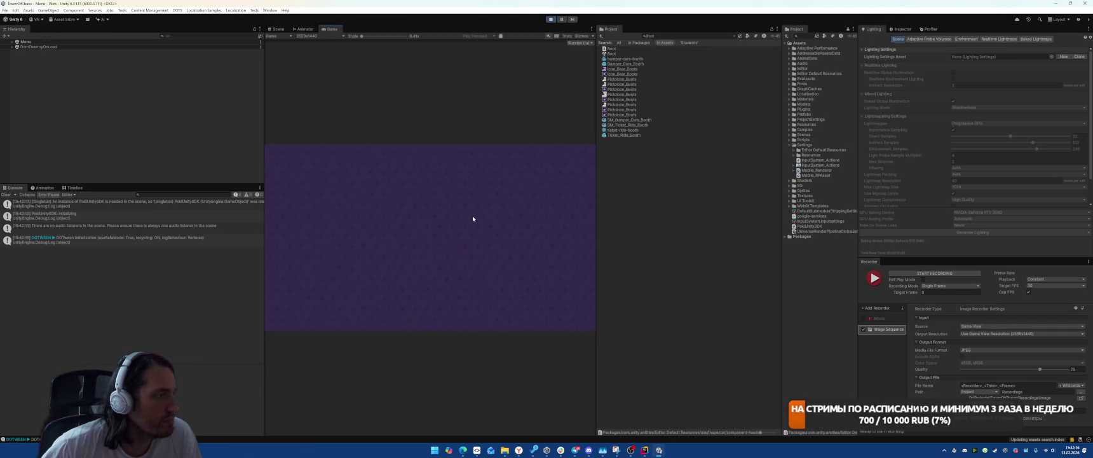
key("ctrl+1")
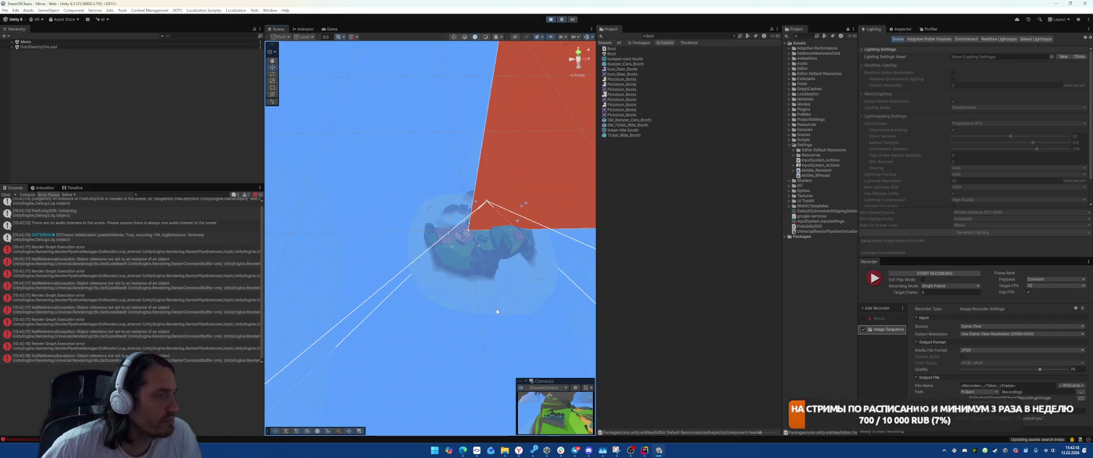
key("ctrl+p")
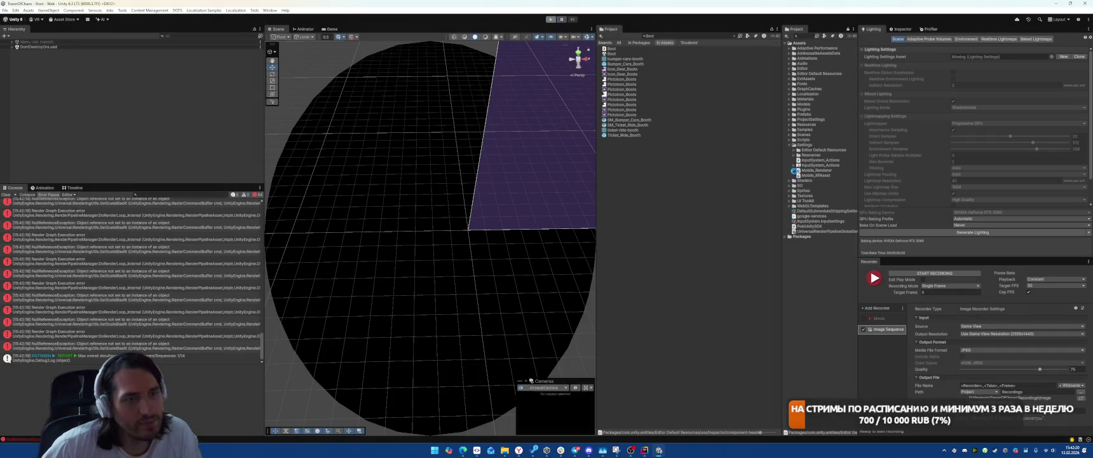
Delete Screen Space Ambient Occlusion from Mobile_Renderer's feature list and start play again
left_click(825, 174)
left_click(905, 29)
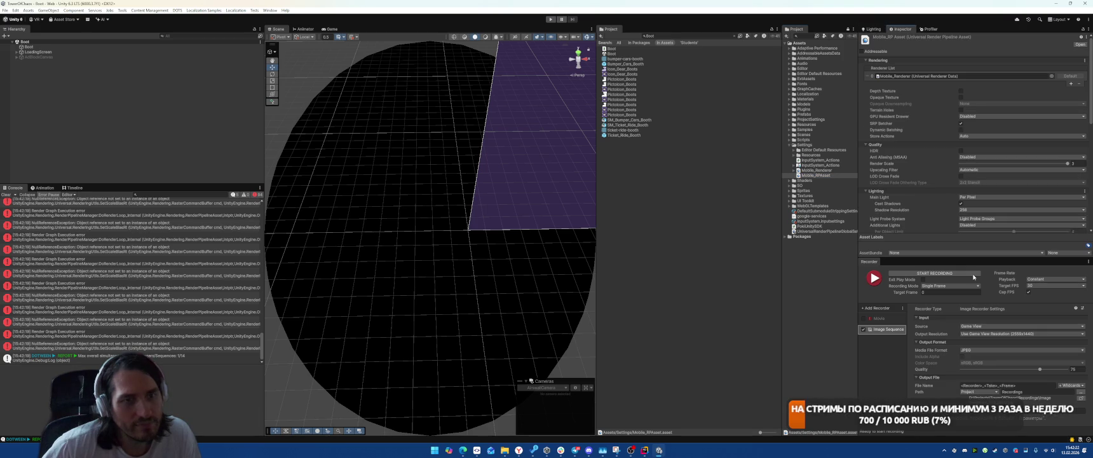
scroll(972, 191, "down", 5)
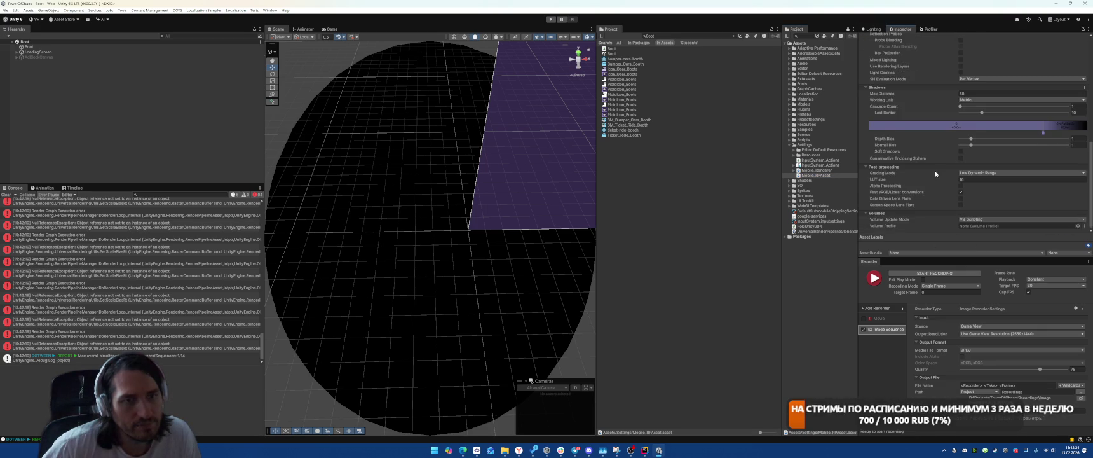
left_click(816, 171)
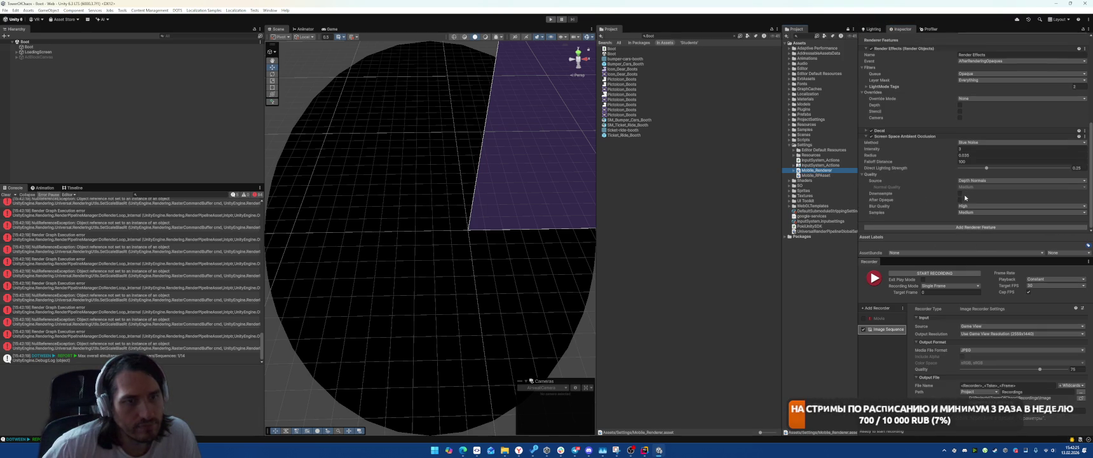
right_click(917, 136)
left_click(934, 156)
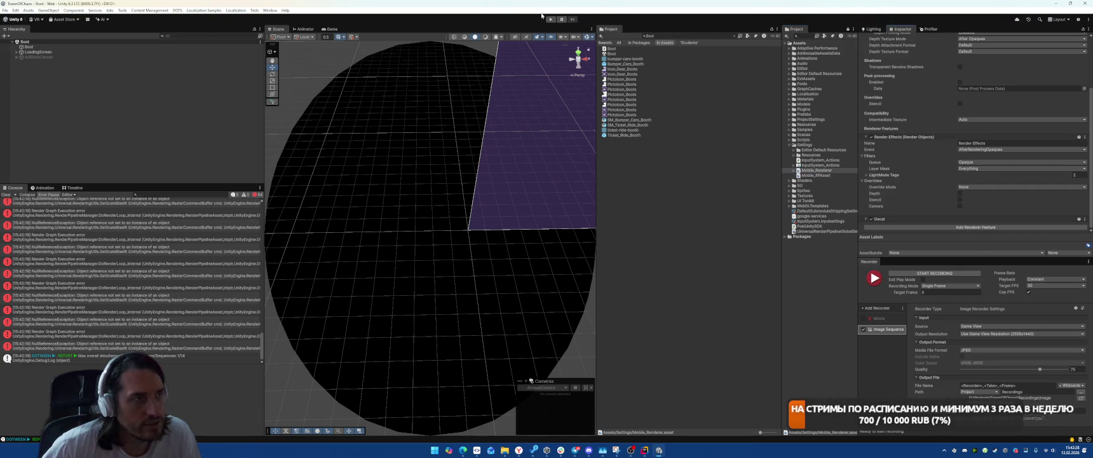
left_click(551, 19)
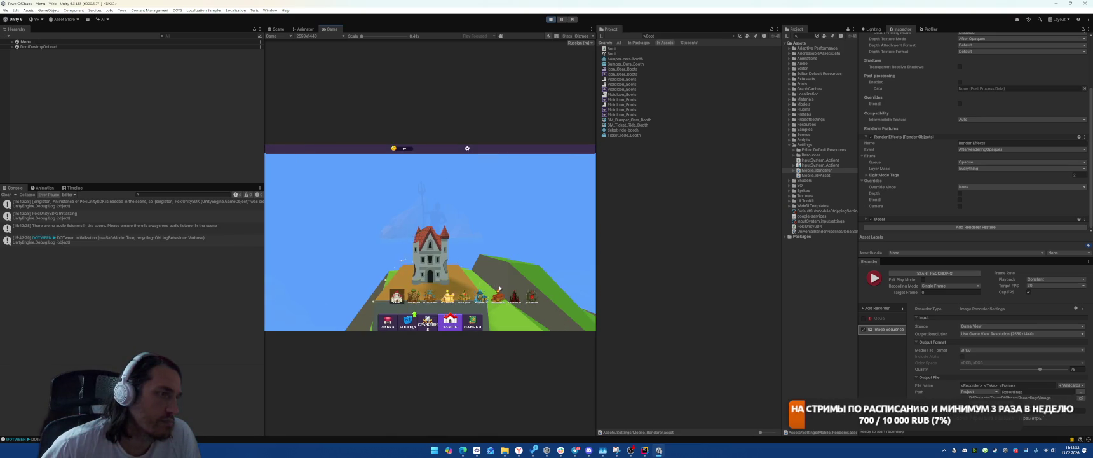
Preview the fifth, sixth and seventh buildings up to the torch-lit castle, then open a character card
left_click(464, 296)
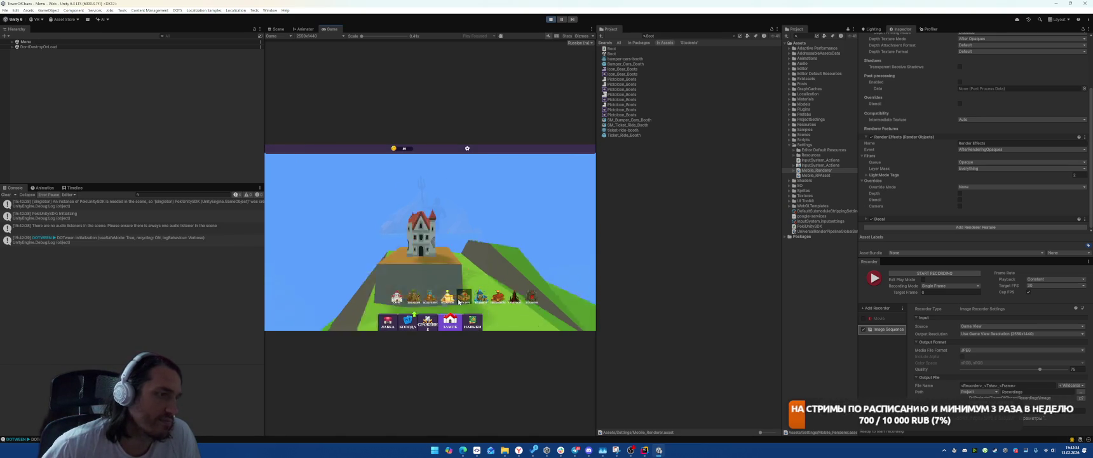
left_click(483, 296)
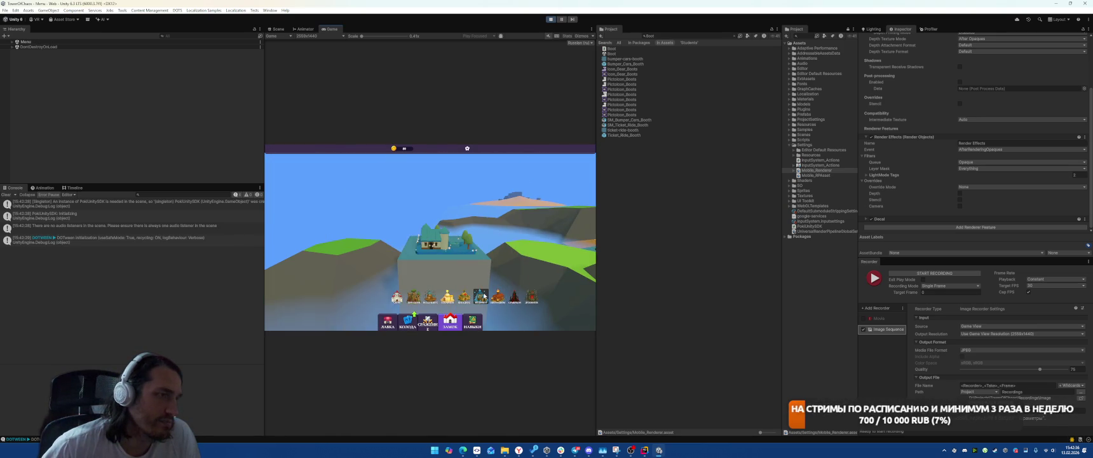
left_click(497, 299)
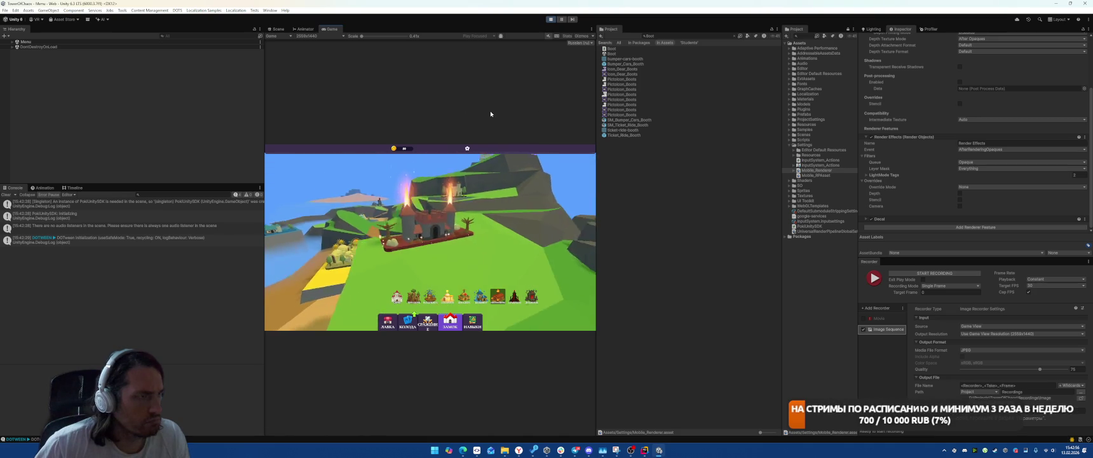
left_click(438, 235)
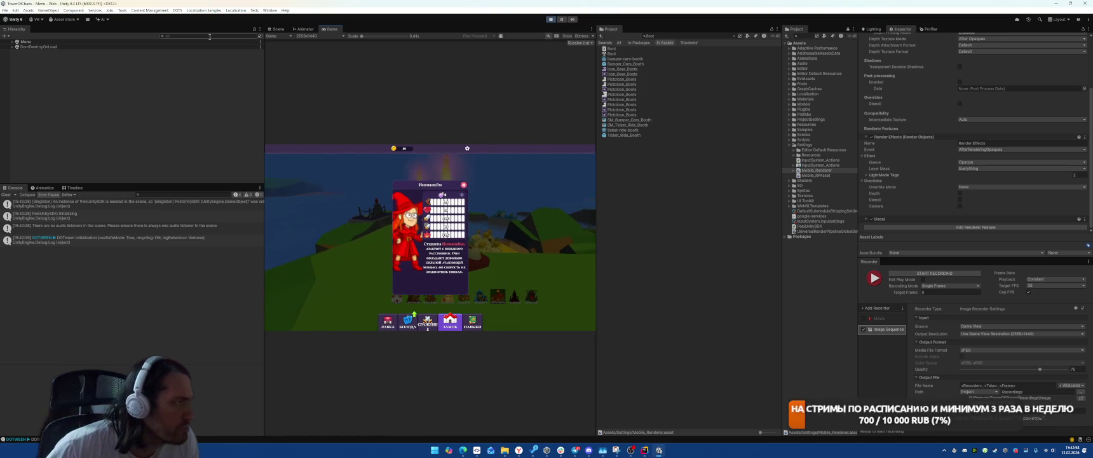
Search 'mera' to inspect SpiritwarmCamera and CastleMeta, then close the character info popup
type("camera")
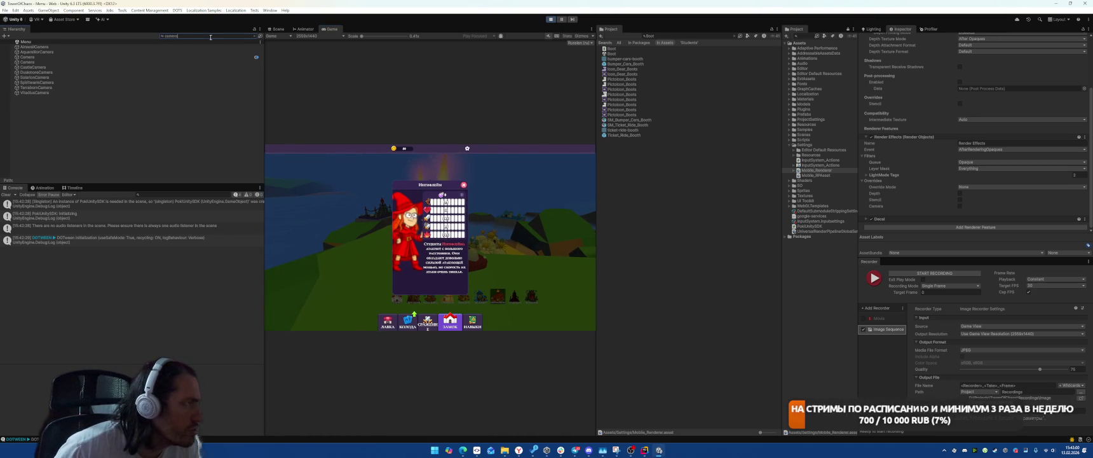
left_click(93, 83)
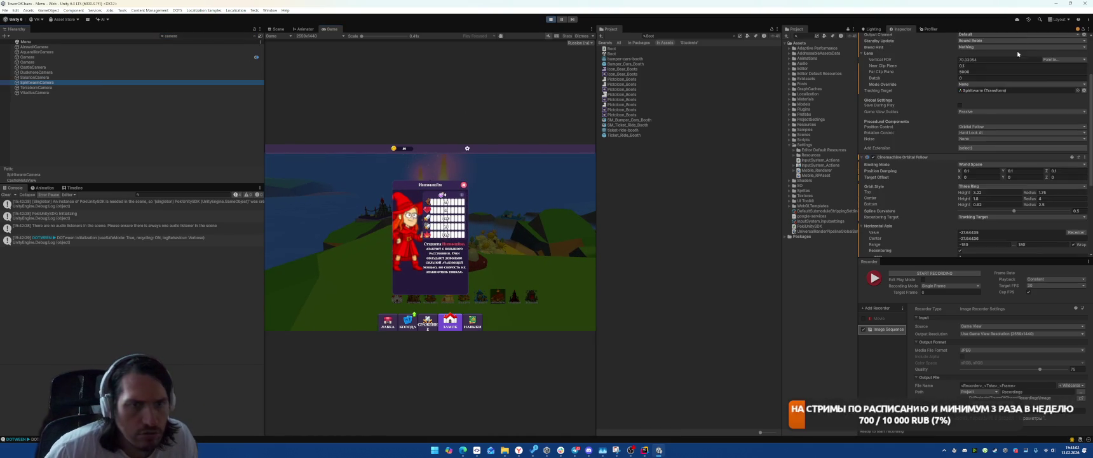
scroll(935, 173, "down", 5)
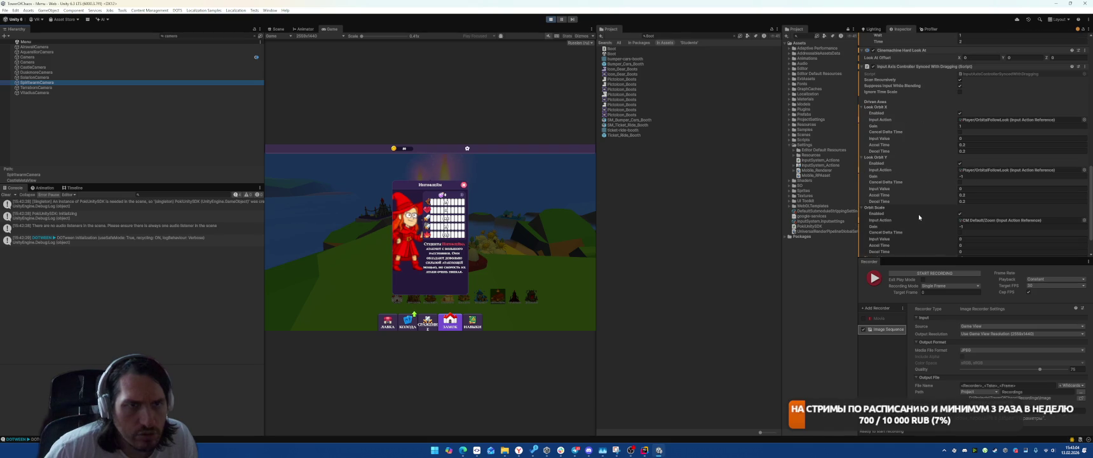
scroll(978, 181, "down", 2)
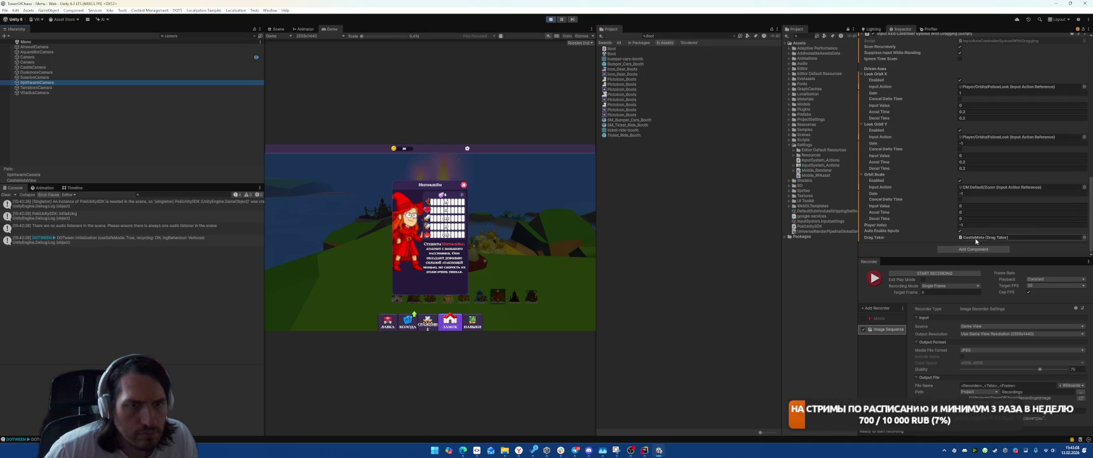
double_click(980, 237)
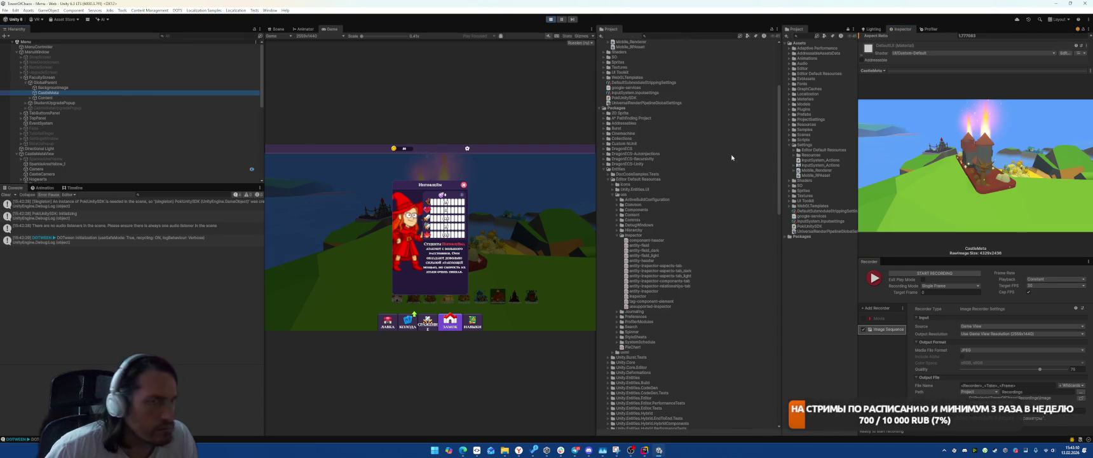
left_click_drag(919, 70, 916, 189)
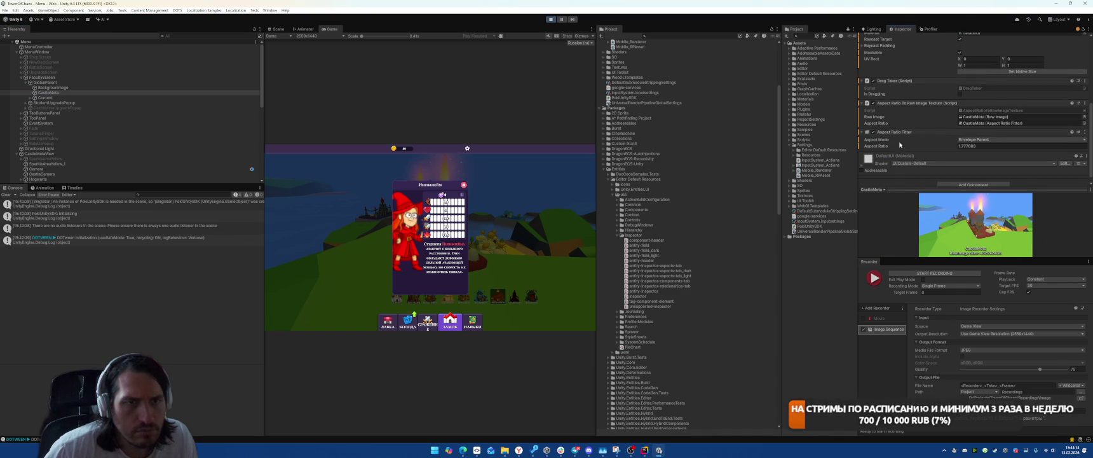
left_click(464, 187)
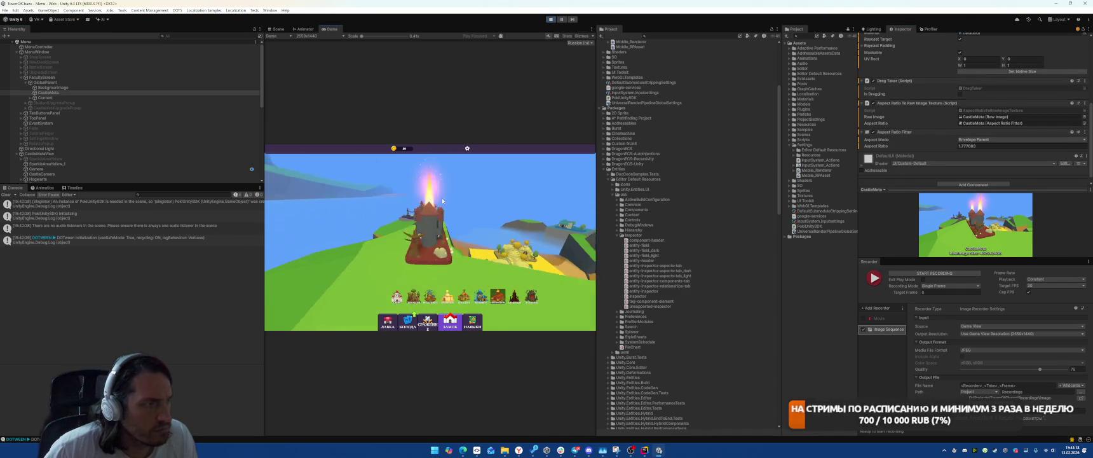
Stop the game and open the DragTaker script in Rider via search
left_click(551, 20)
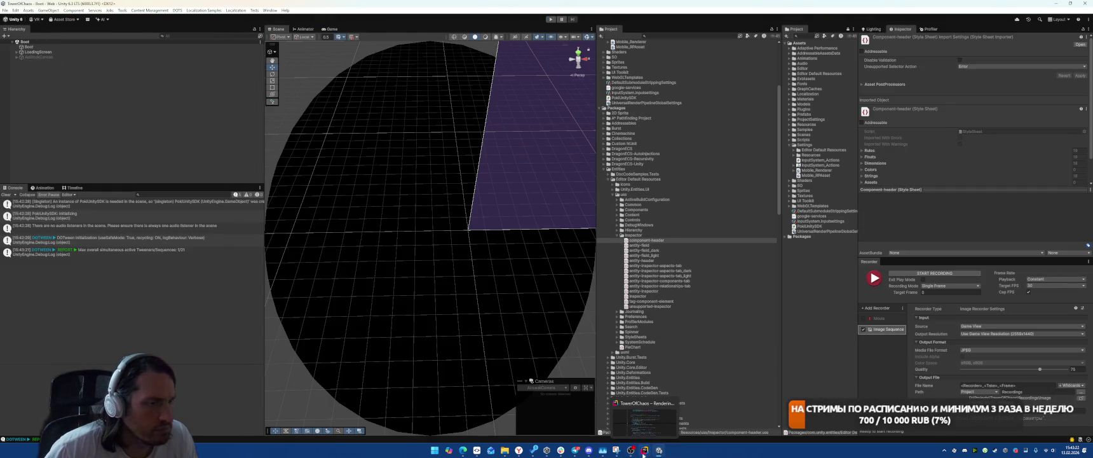
key("alt+Tab")
key("ctrl+t")
type("dragtaker")
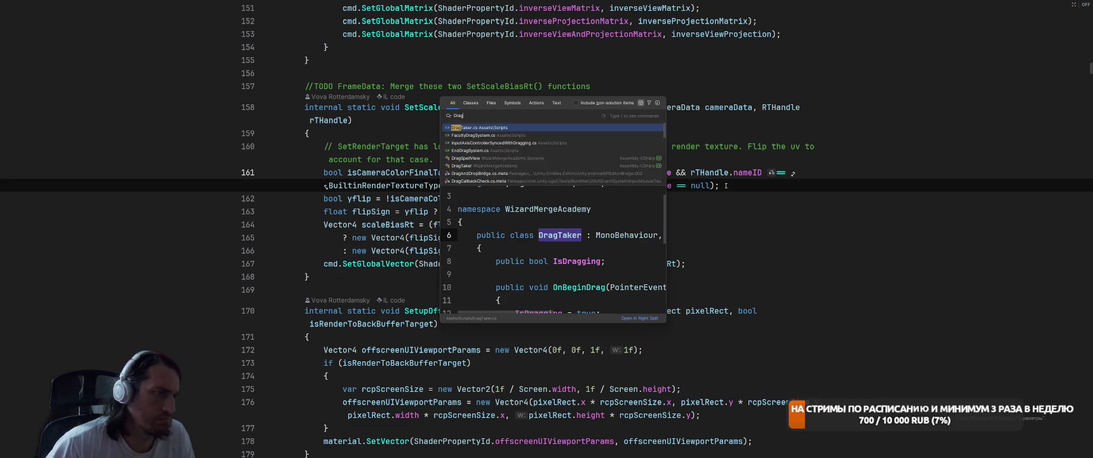
key("Return")
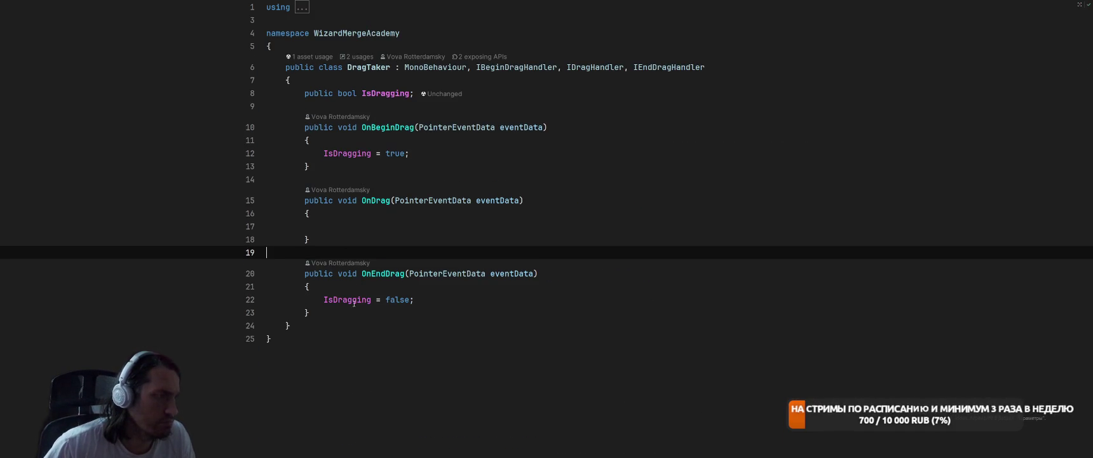
Find IsDragging's usages, review the camera controller's return 0 branch, and go back to Unity
left_click(337, 299)
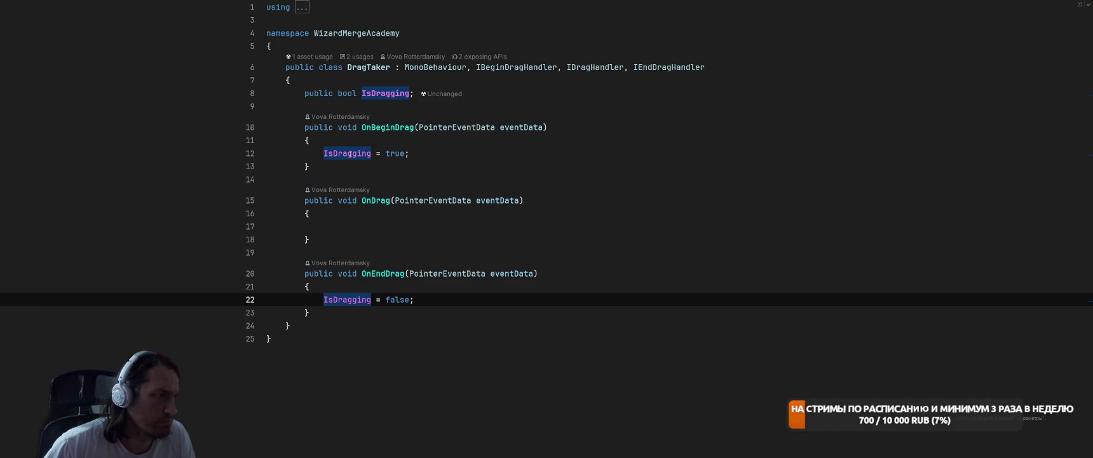
right_click(356, 300)
left_click(387, 299)
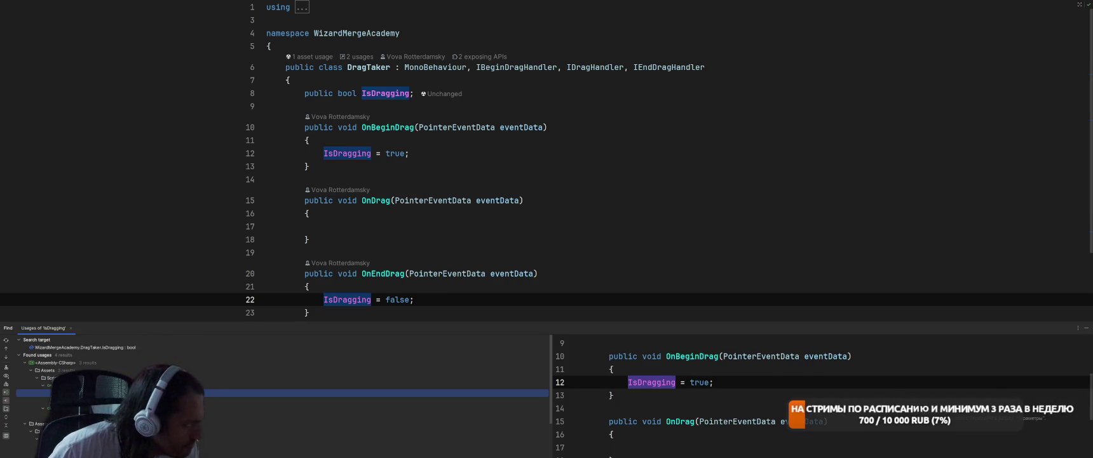
key("ctrl+alt+Down")
left_click(568, 136)
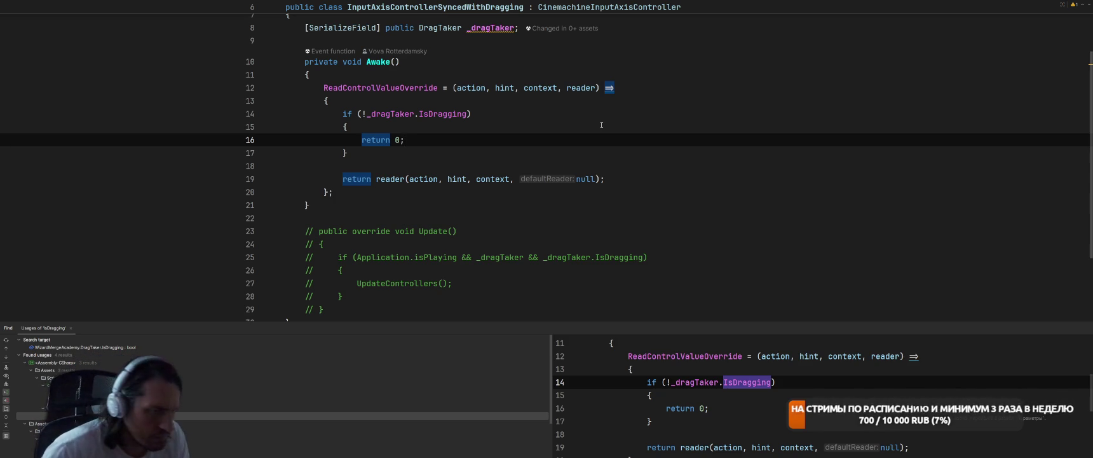
key("alt+Tab")
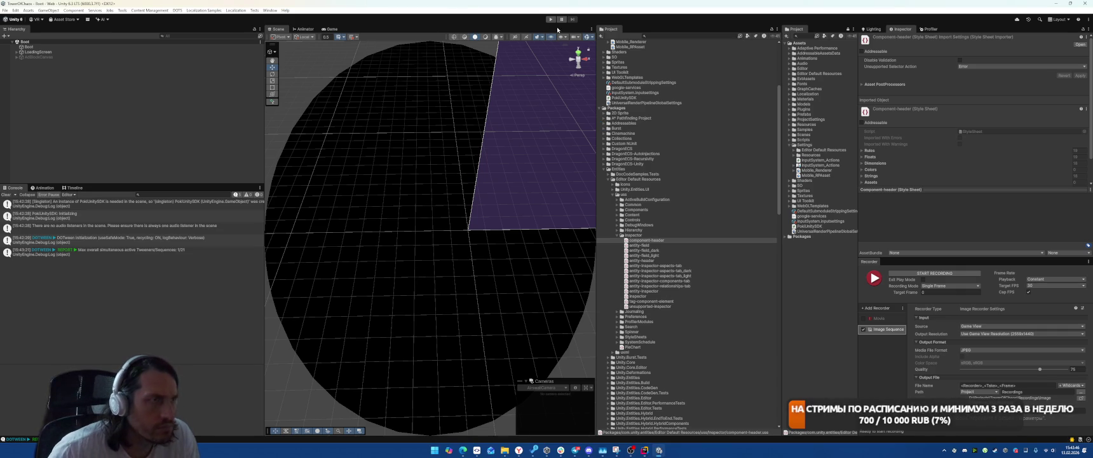
Play-test the game again, switch to the ЗАМОК castle screen and fly to the dark tower
left_click(551, 19)
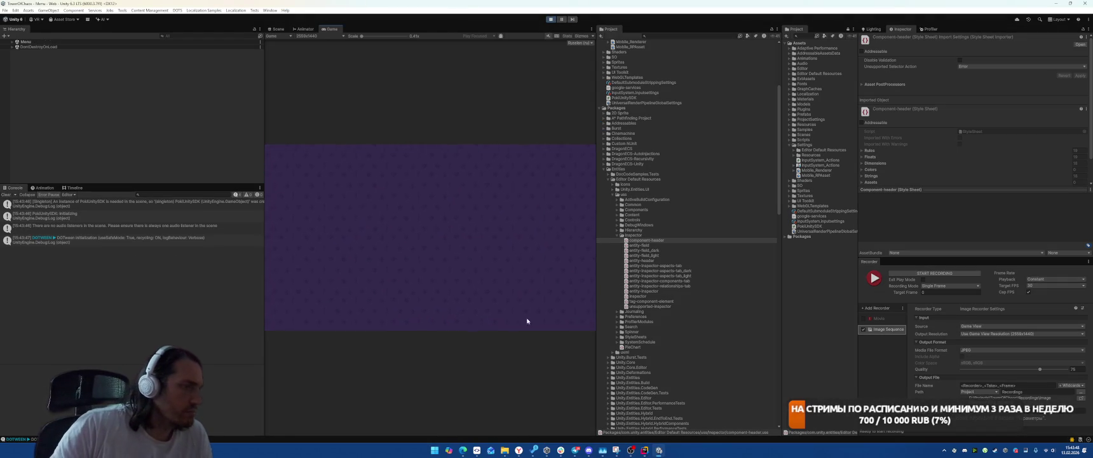
left_click(455, 324)
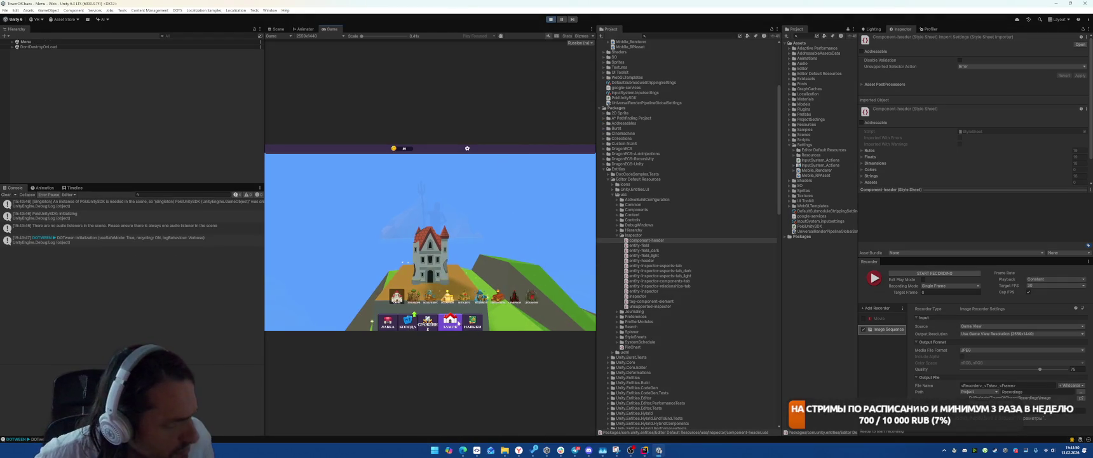
left_click(515, 296)
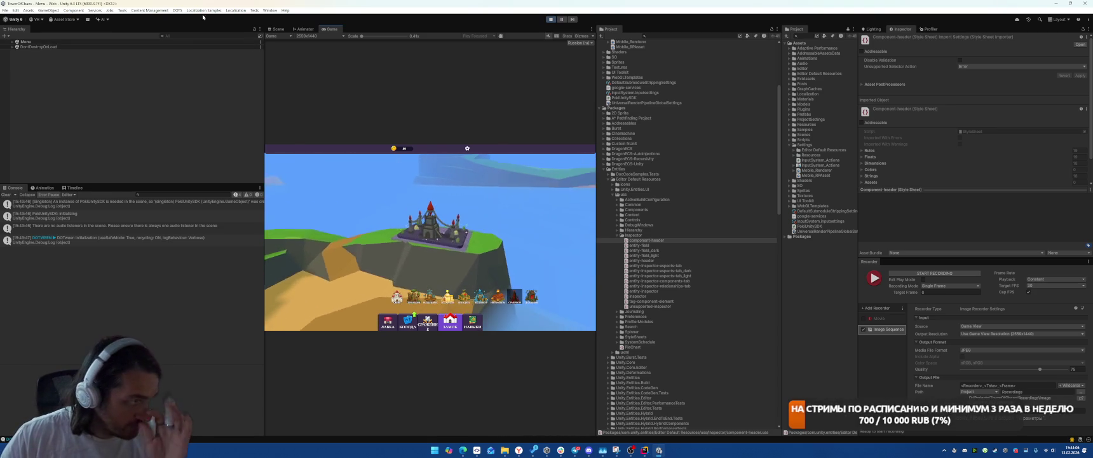
left_click(193, 36)
Filter the Hierarchy for 'camera' and select CastleCamera, AquarellorCamera and AirwavelCamera together
type("camera")
left_click(115, 92)
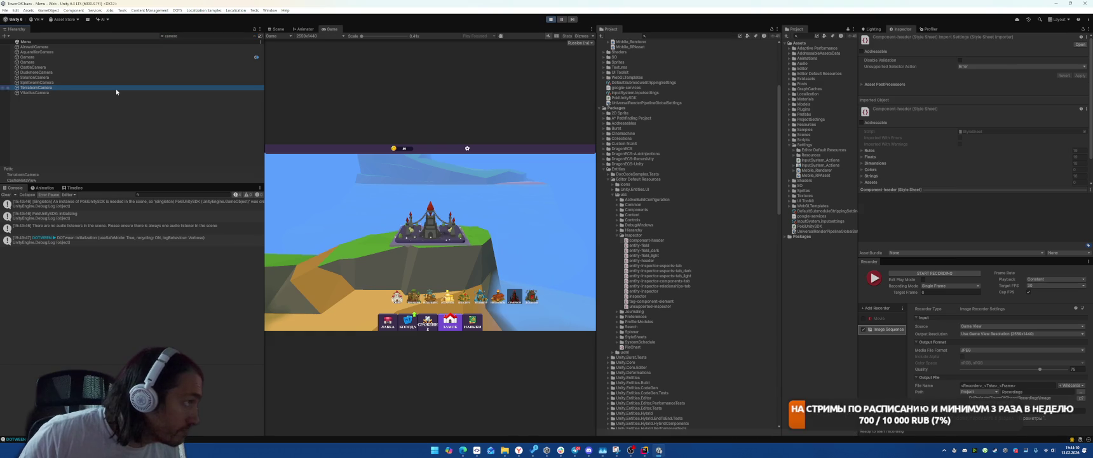
left_click(121, 68, "shift")
left_click(120, 51, "ctrl")
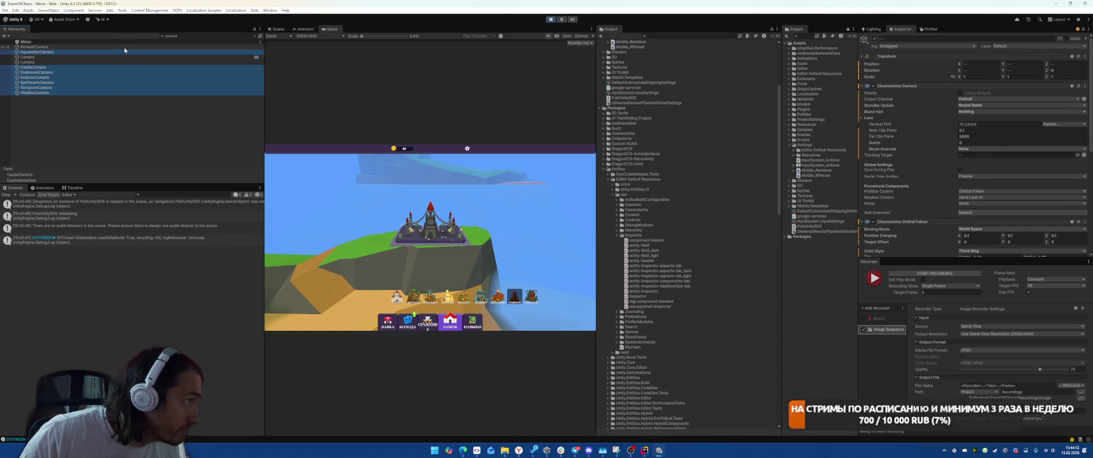
left_click(121, 47, "ctrl")
scroll(906, 162, "down", 10)
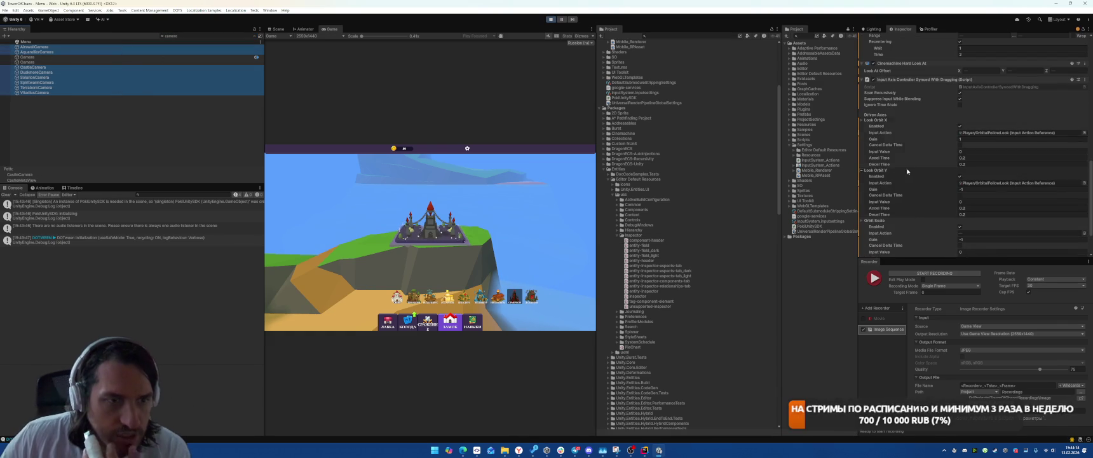
scroll(918, 133, "up", 6)
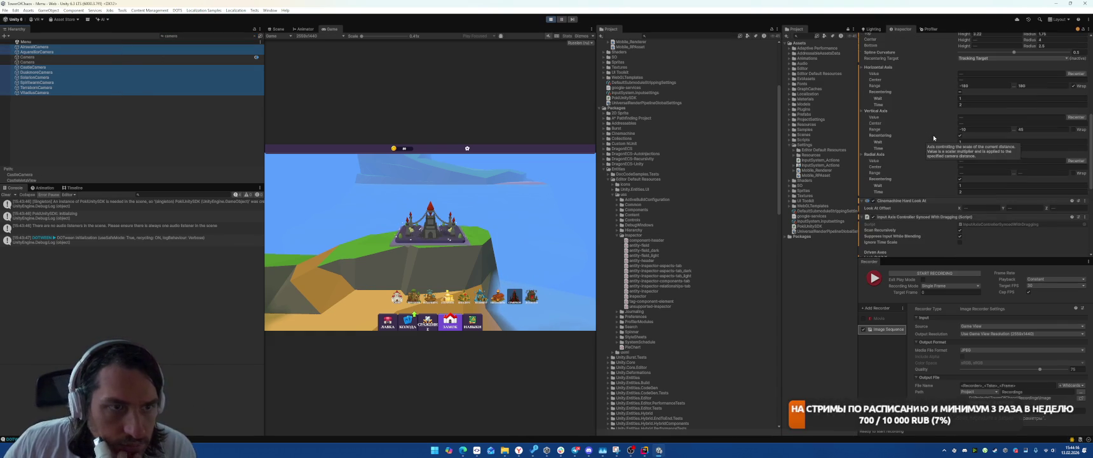
Turn off vertical, horizontal and radial recentering, then orbit the castle in the Game view
left_click(960, 136)
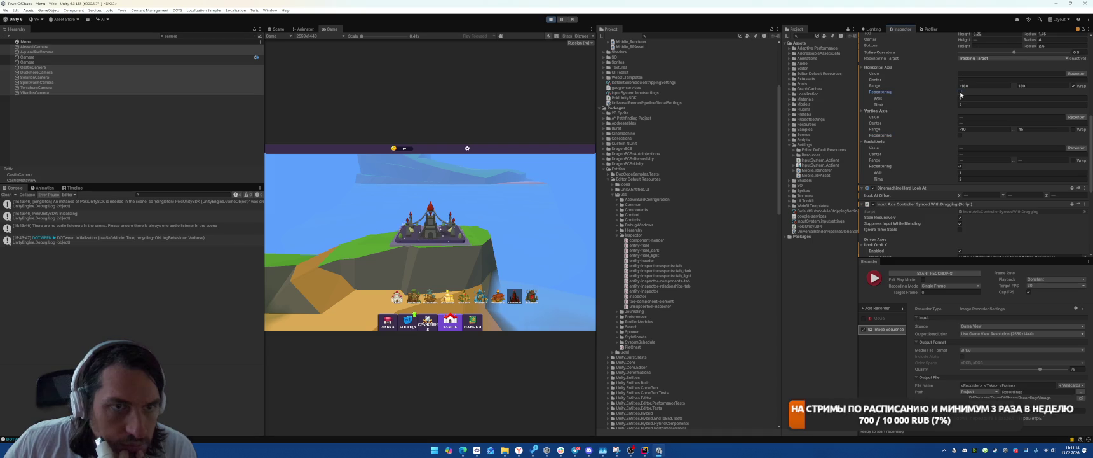
left_click(961, 93)
left_click(961, 153)
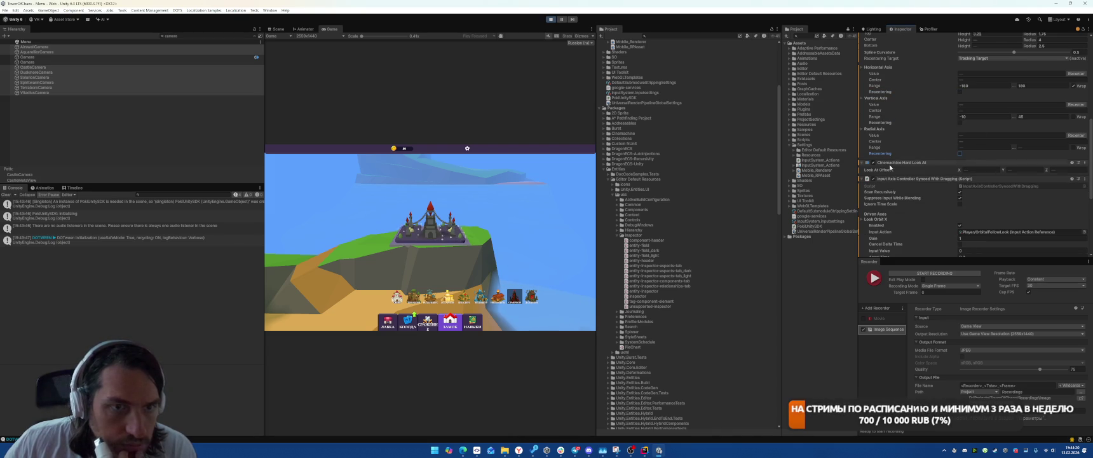
left_click_drag(483, 195, 298, 123)
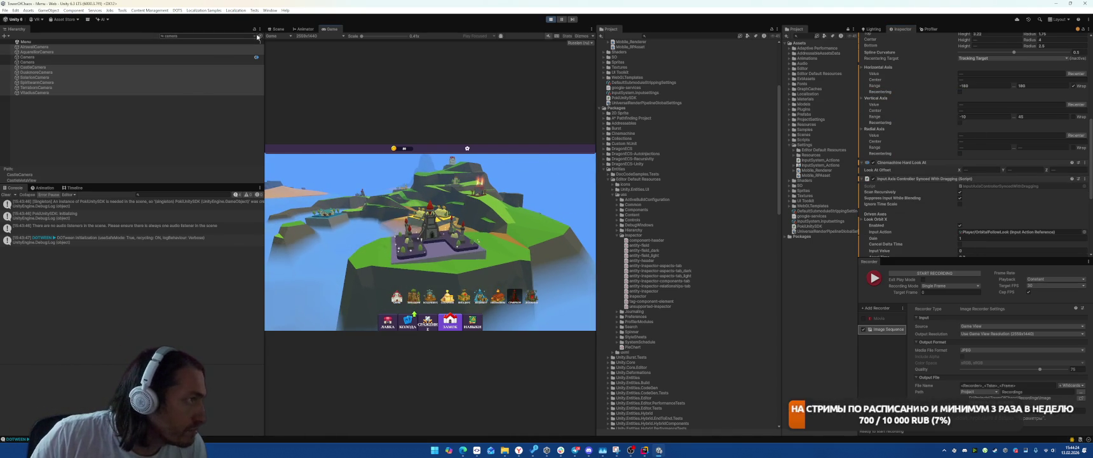
key("Escape")
Hide the TabButtonsPanel and BottomPanel UI objects under MenuWindow in the Hierarchy
left_click(16, 62)
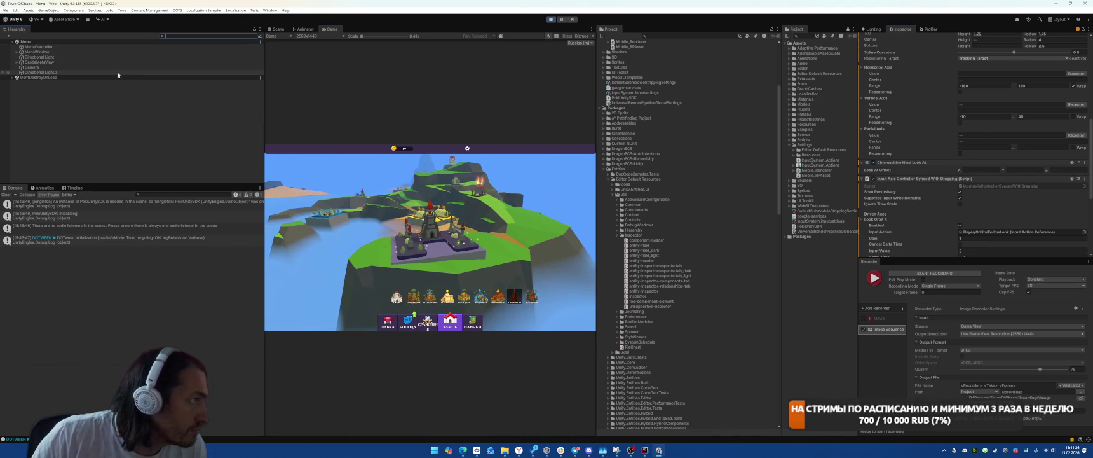
left_click(36, 51)
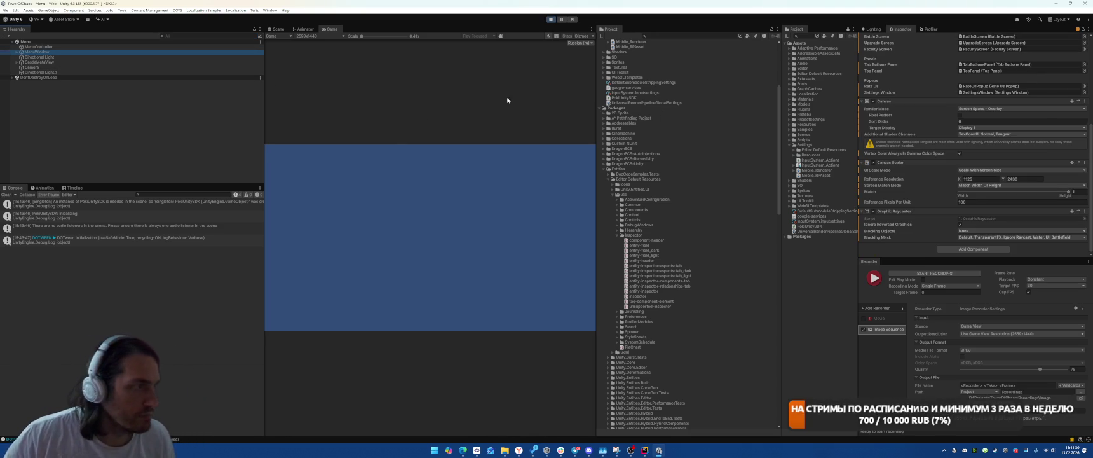
left_click(17, 52)
left_click(38, 88)
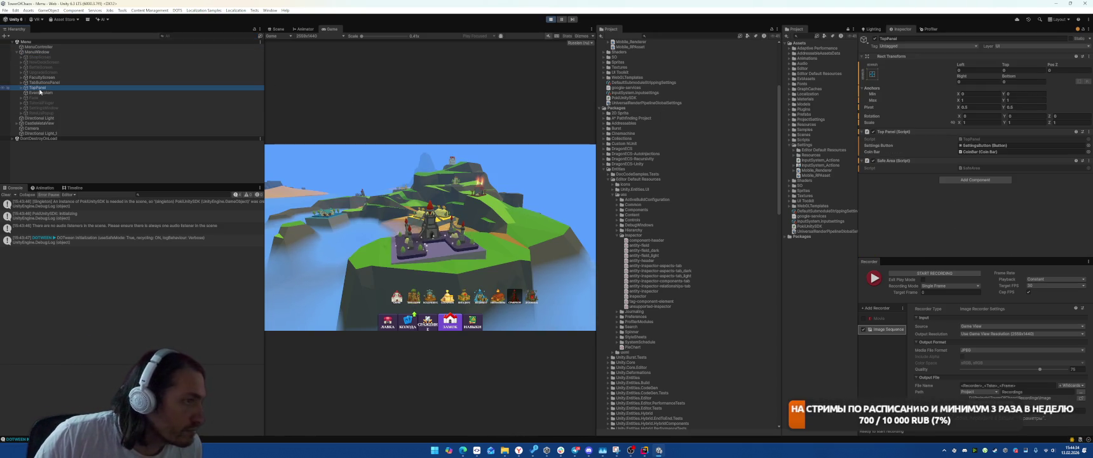
left_click(44, 77)
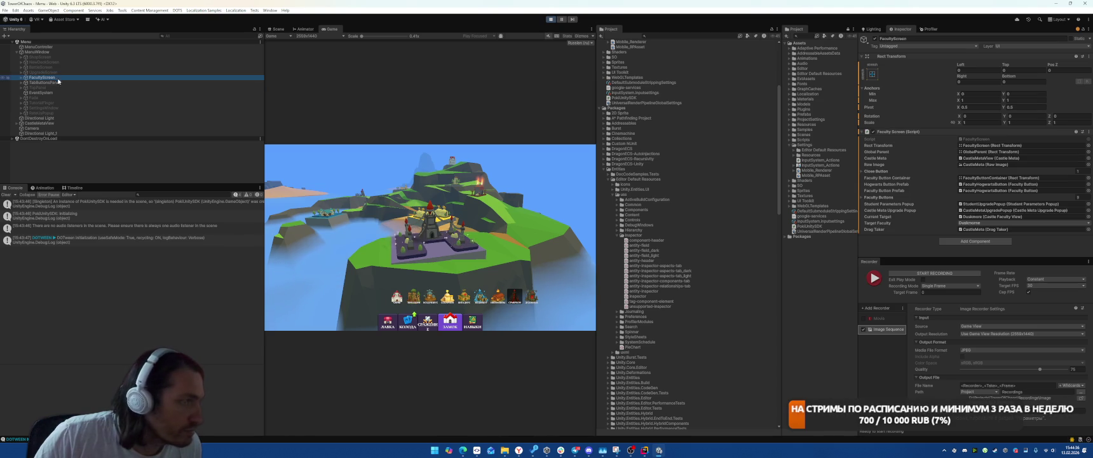
left_click(57, 82)
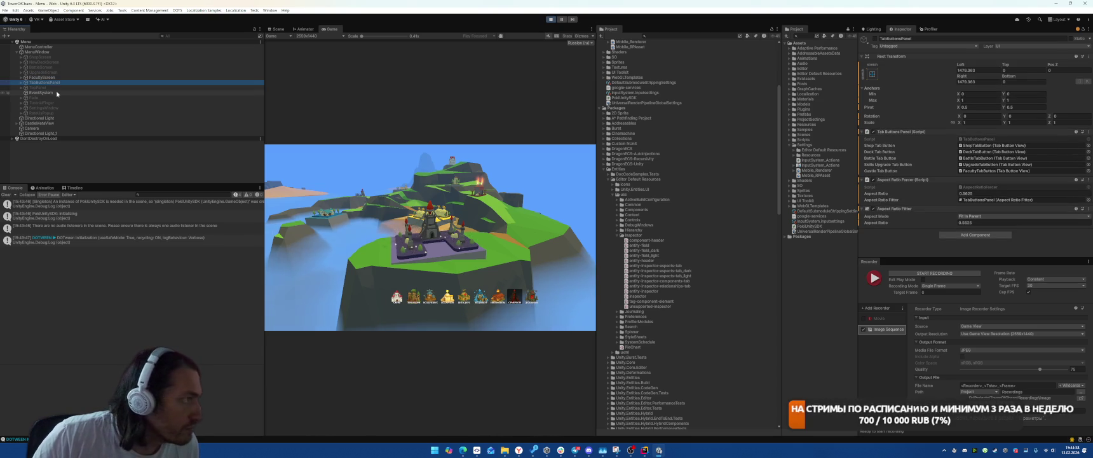
left_click(21, 77)
left_click(26, 83)
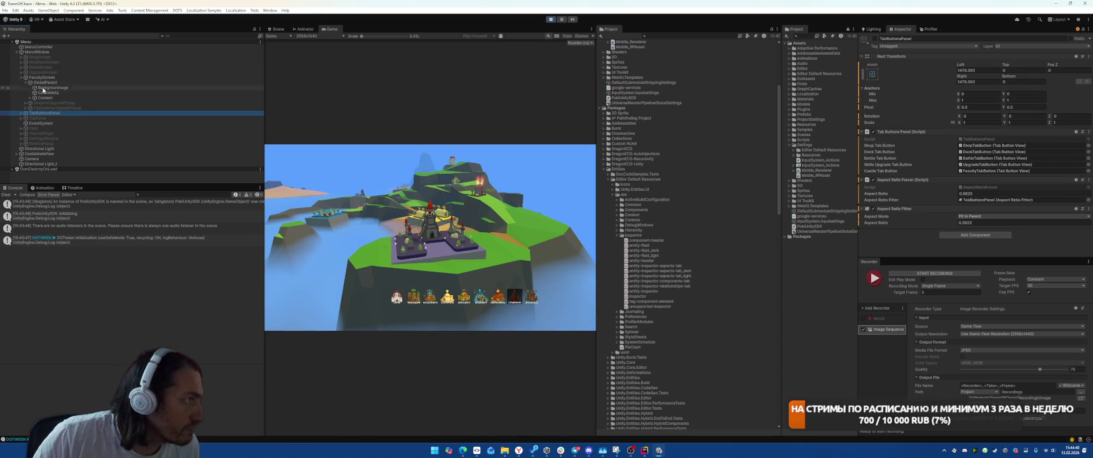
left_click(31, 97)
left_click(53, 103)
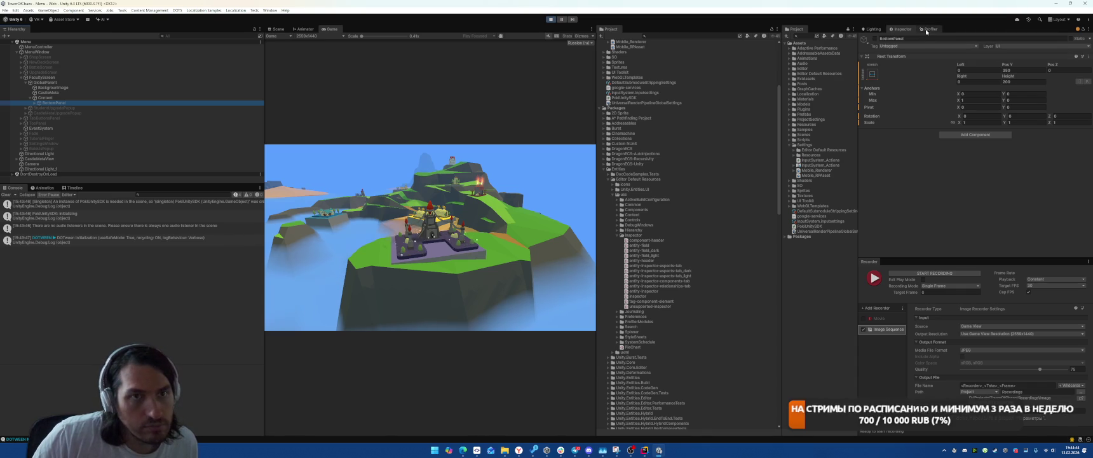
Start recording, fly to the yellow and teal islands, then stop play mode
left_click(953, 277)
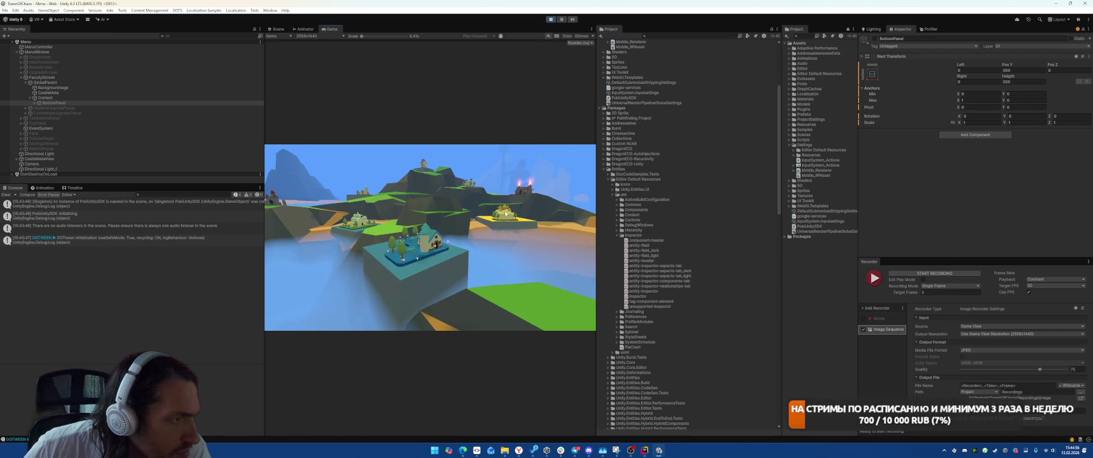
left_click(488, 224)
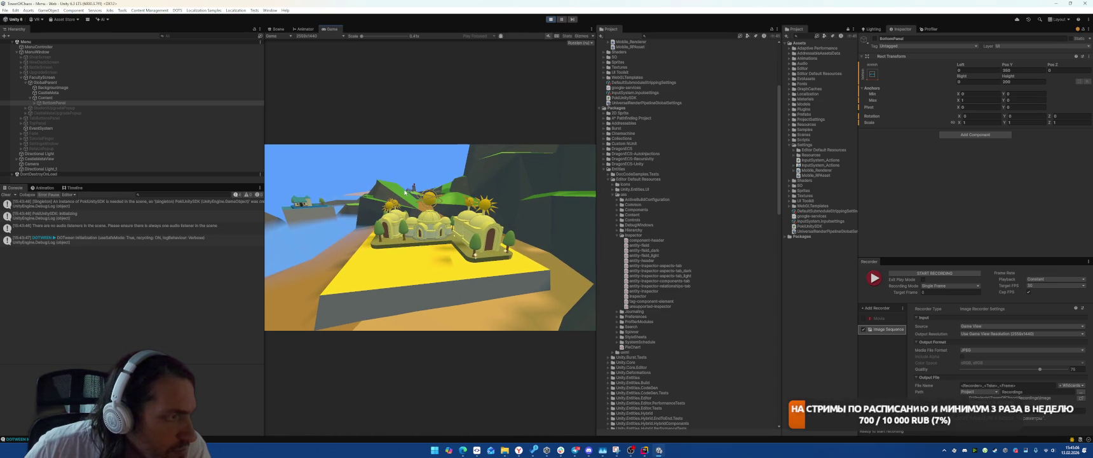
left_click(306, 206)
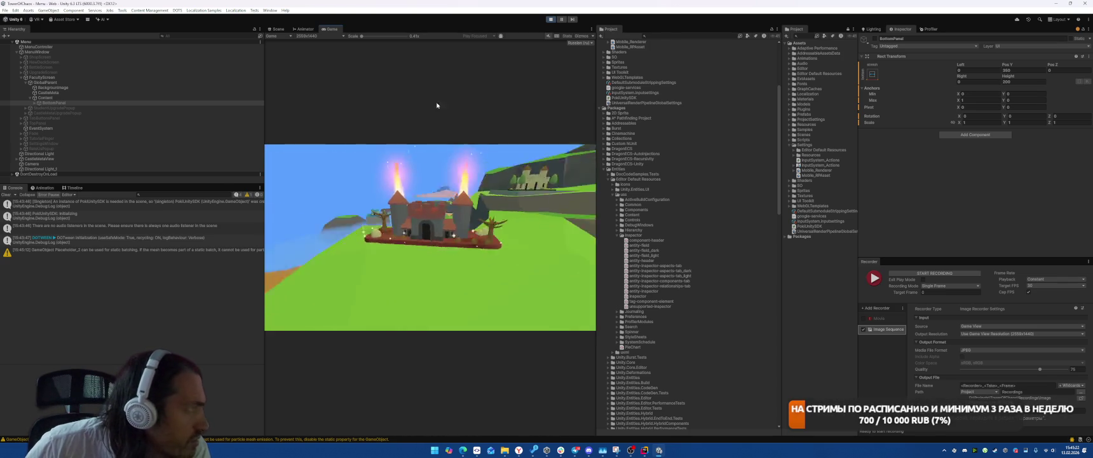
left_click(550, 19)
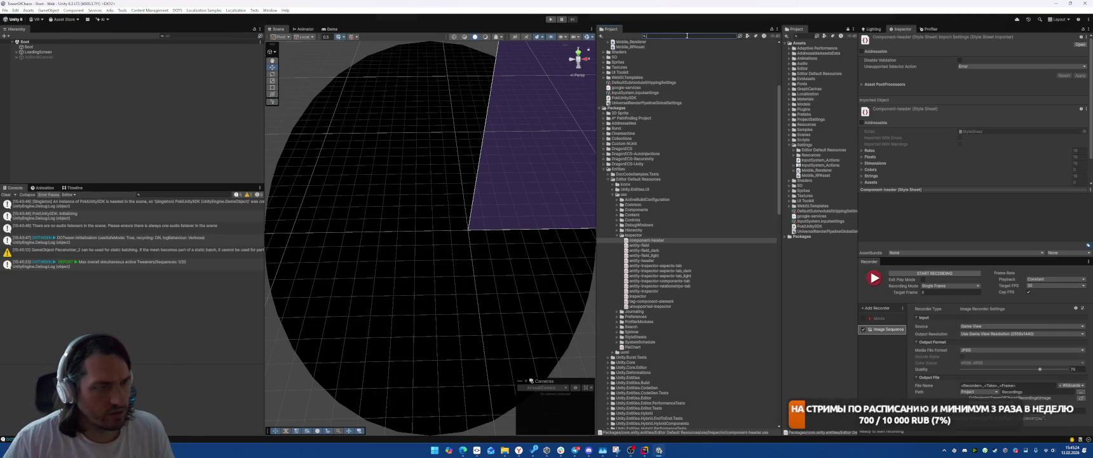
Open the CastleMetaUpgradeSystem script, then open the CastleMetaView prefab for editing
type("castlem")
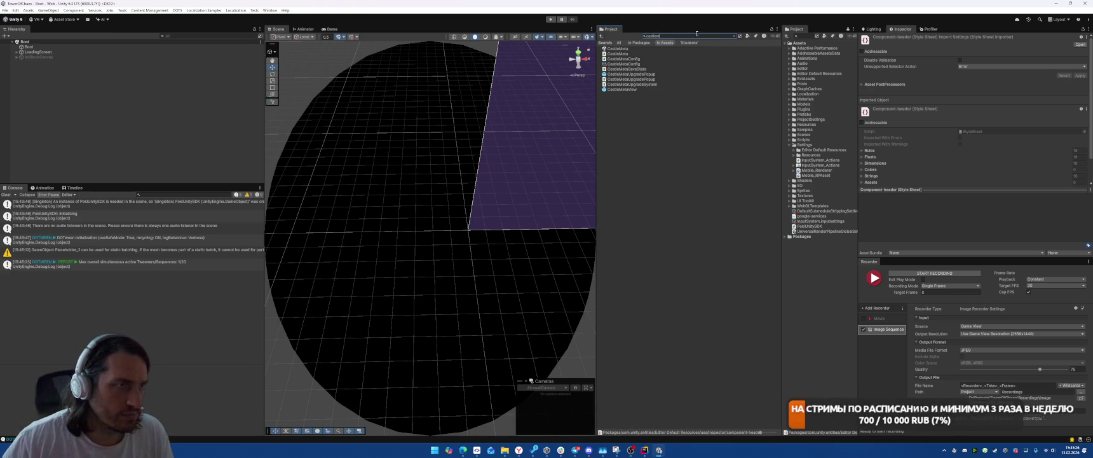
double_click(619, 85)
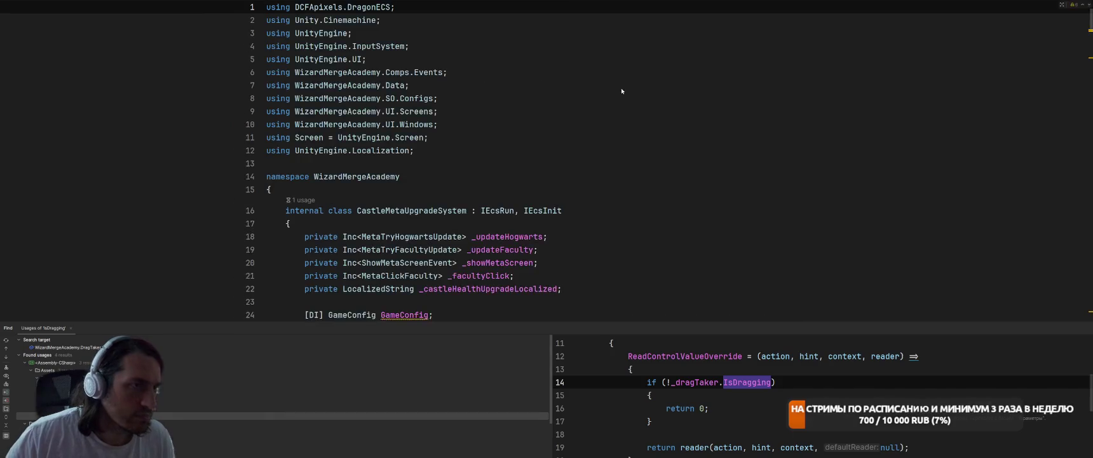
key("alt+Tab")
left_click(625, 92)
double_click(621, 90)
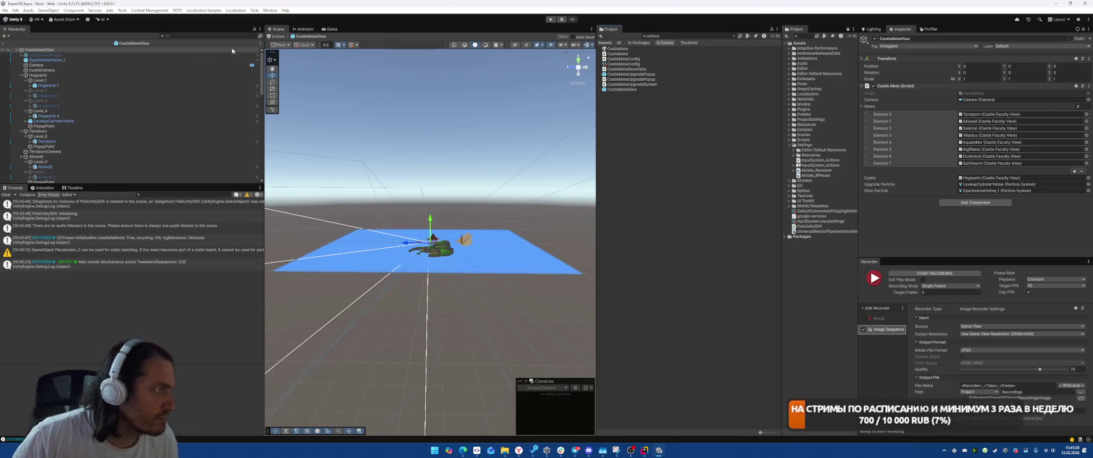
Filter the Hierarchy for cameras and review the VitadiusCamera, SolarionCamera and TerrasonCamera settings
type("t")
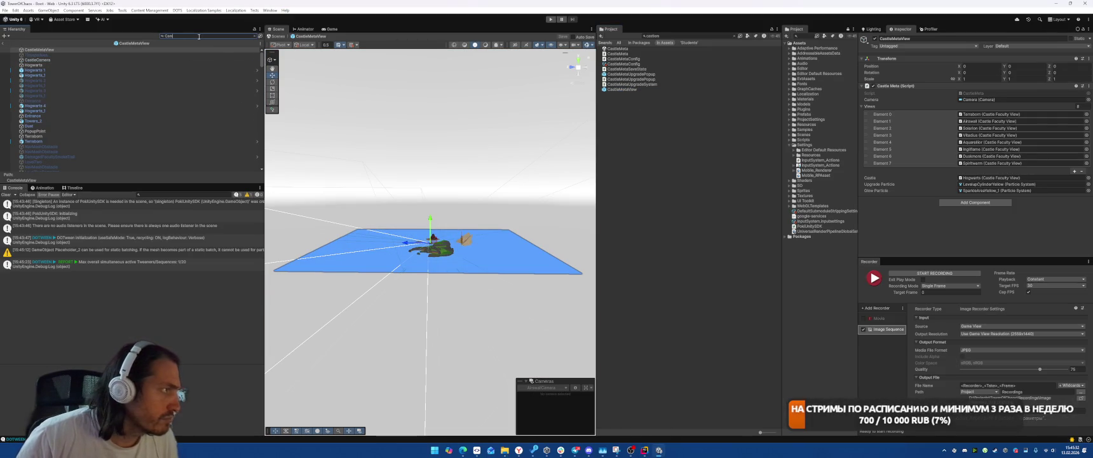
type("era")
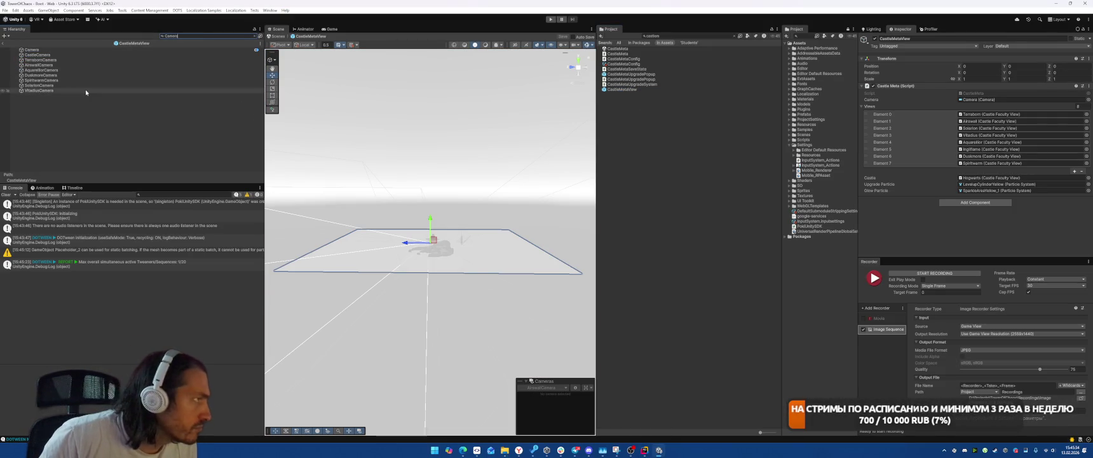
left_click(38, 90)
scroll(1001, 171, "down", 10)
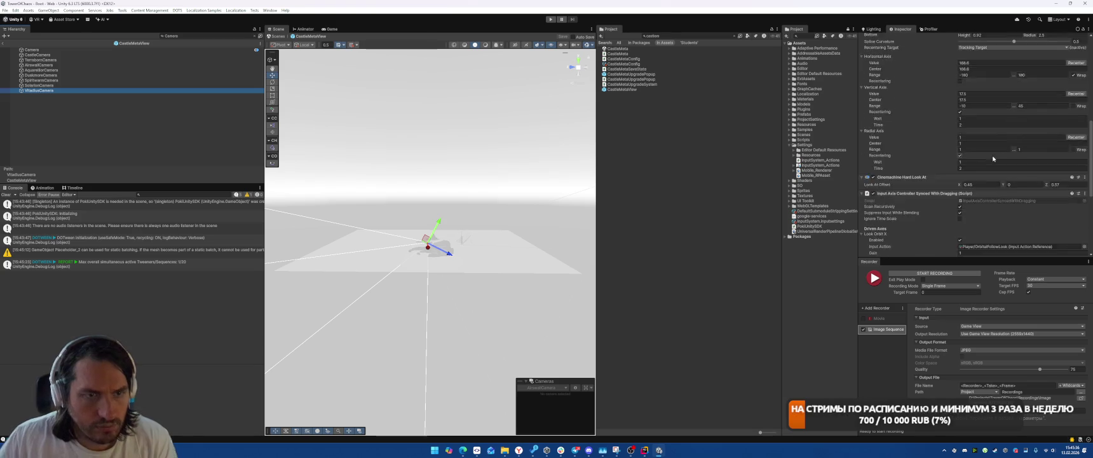
key("Up")
key("Up")
key("Up")
key("Up")
key("Up")
key("Up")
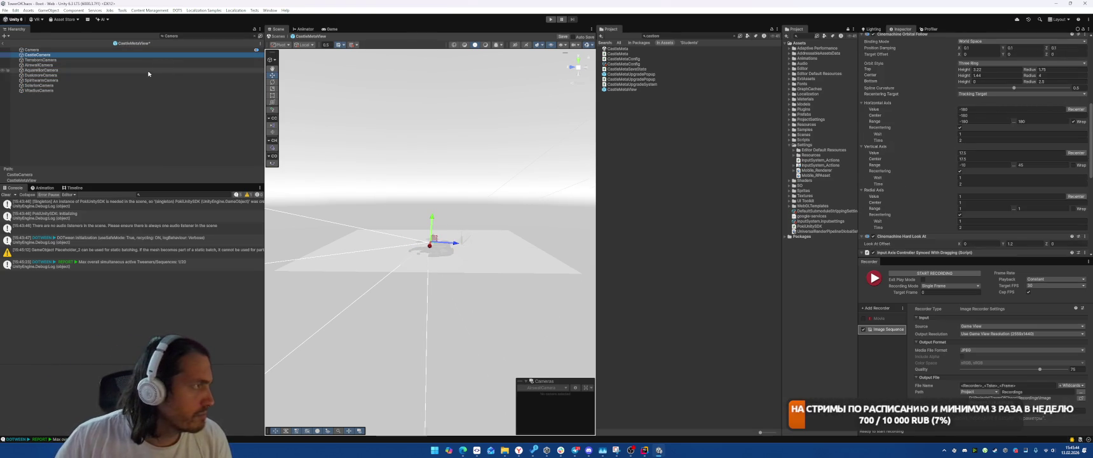
key("Down")
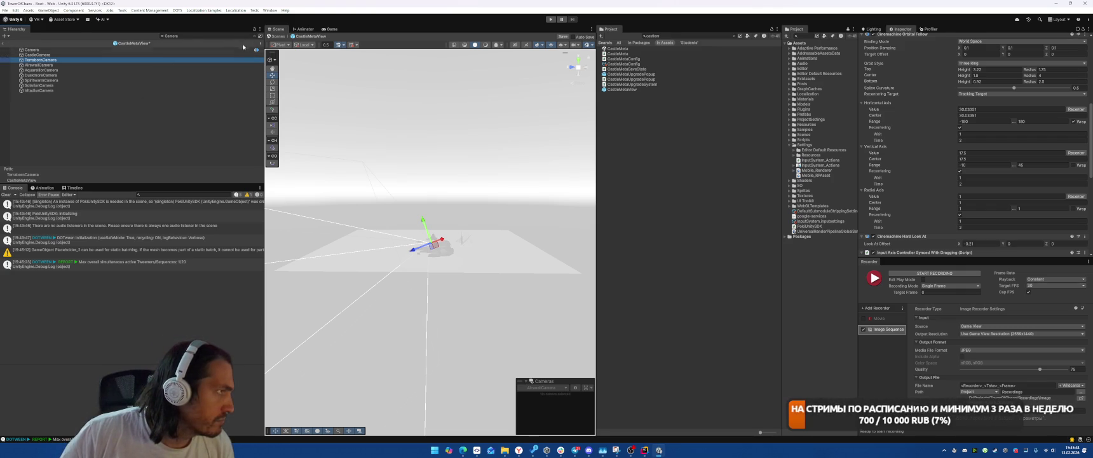
Clear the filter and select IngiflameCamera to review its orbit and input settings
key("Escape")
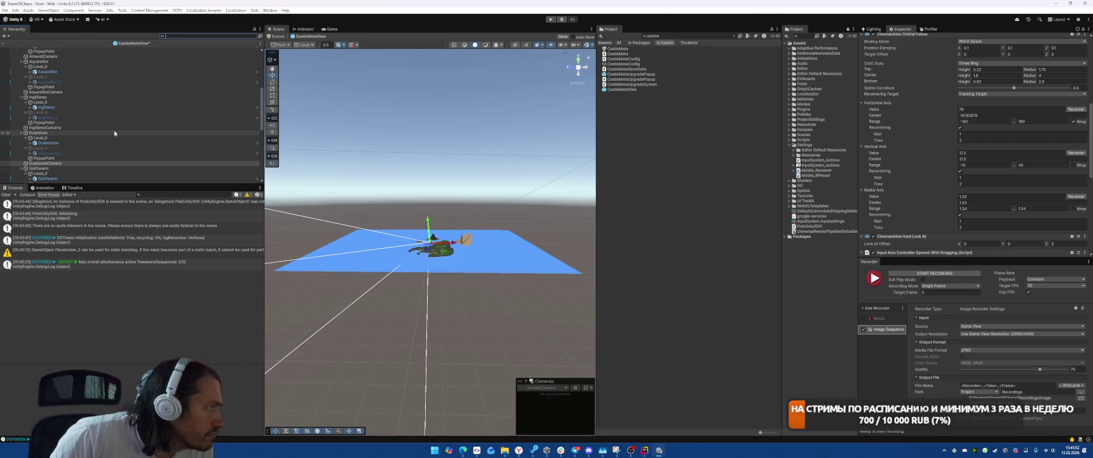
left_click(131, 128)
key("F2")
key("Escape")
scroll(940, 182, "down", 2)
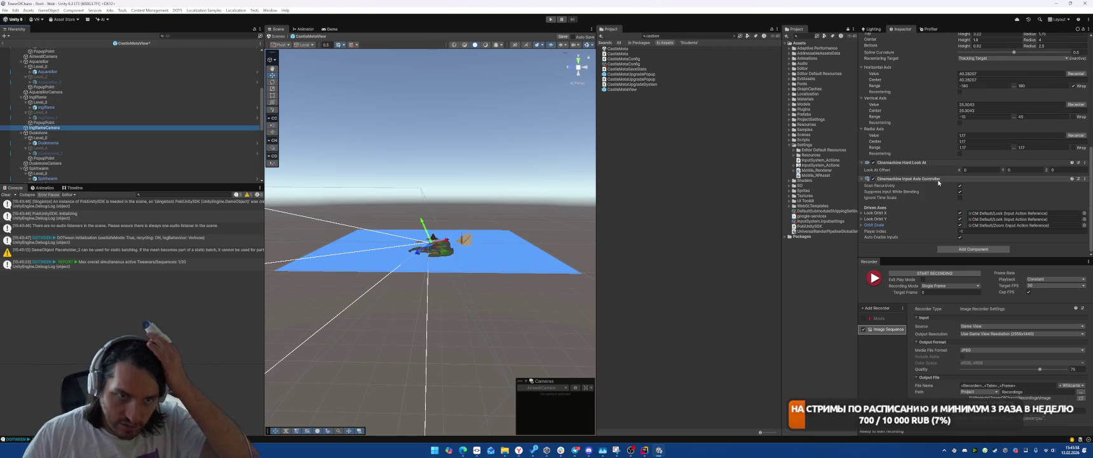
left_click(1088, 19)
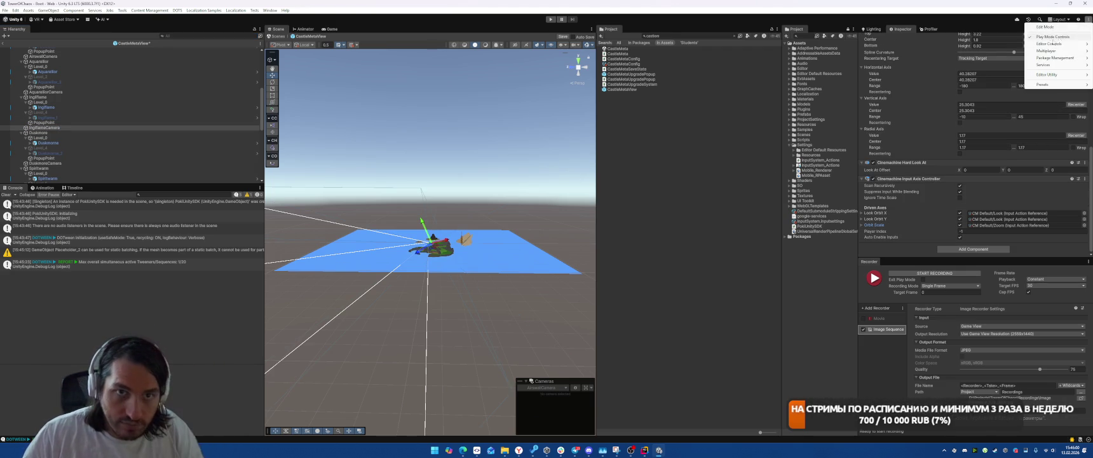
Put the Inspector in Debug mode and set the controller script to InputAxisControllerSyncedWithDragging
left_click(1087, 20)
left_click(1087, 29)
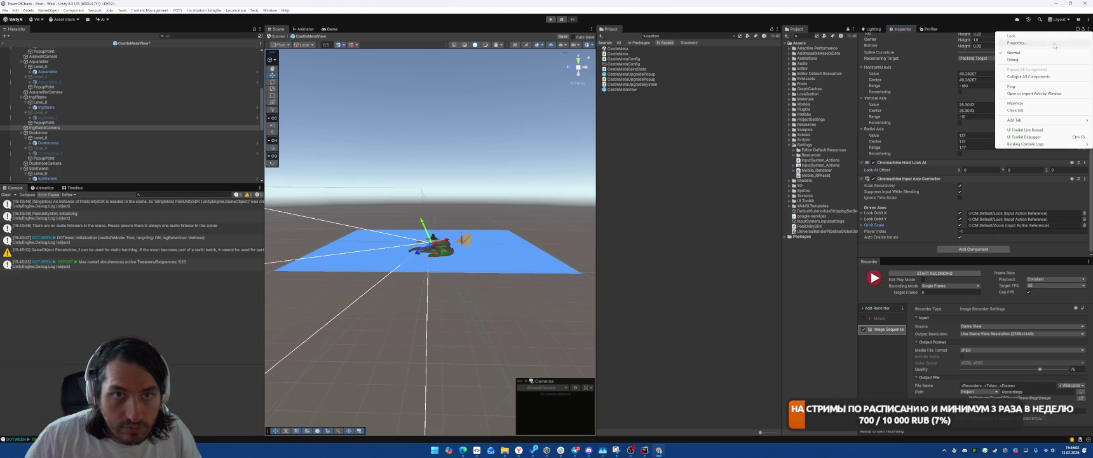
left_click(1030, 60)
scroll(979, 149, "down", 5)
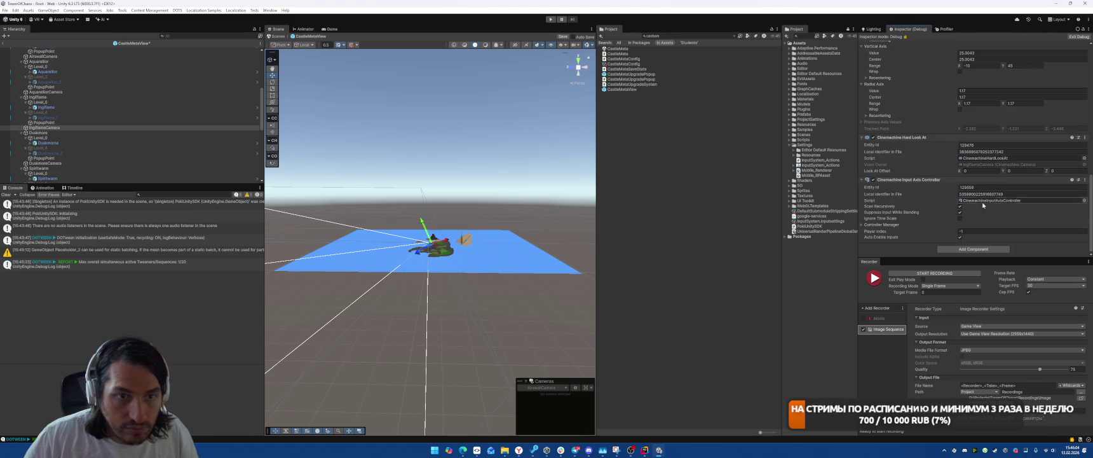
left_click(1084, 200)
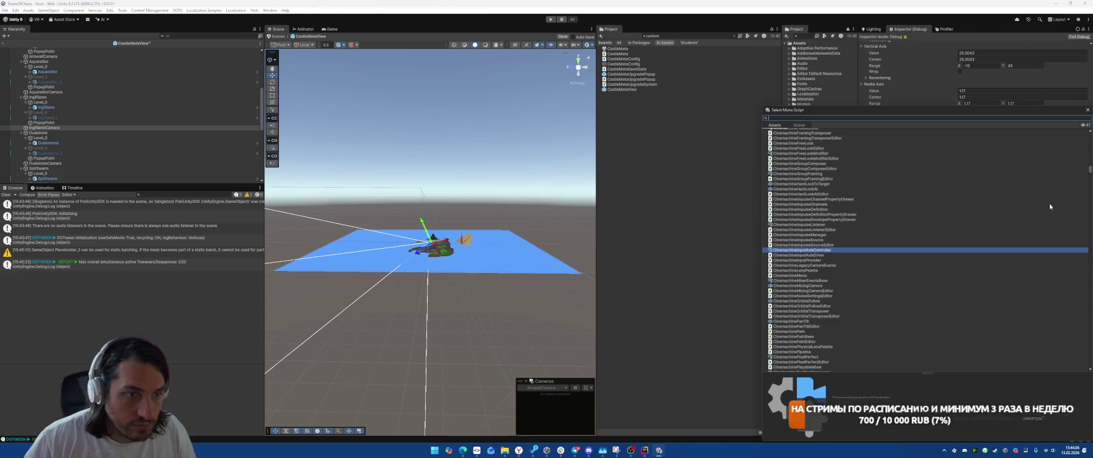
type("ins")
key("BackSpace")
type("putco")
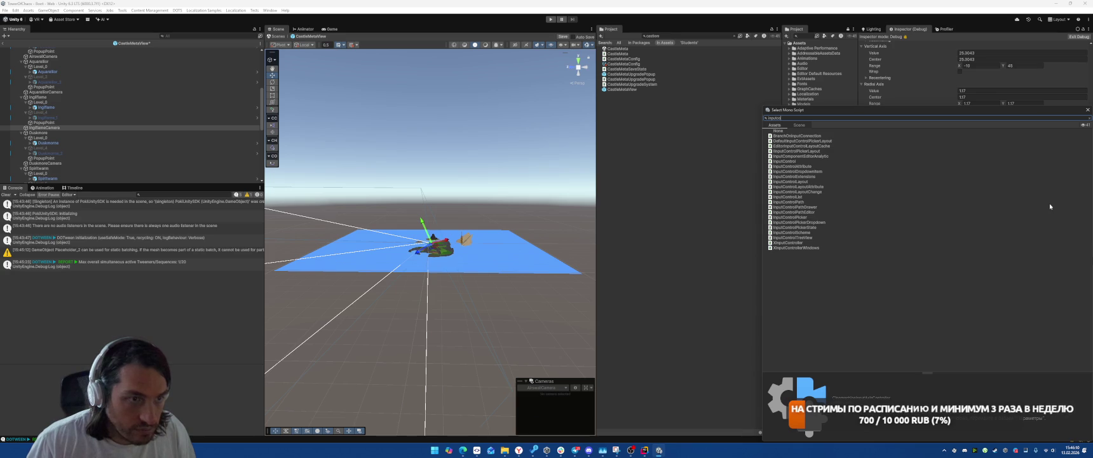
key("BackSpace")
key("BackSpace")
key("BackSpace")
type("withd")
double_click(833, 136)
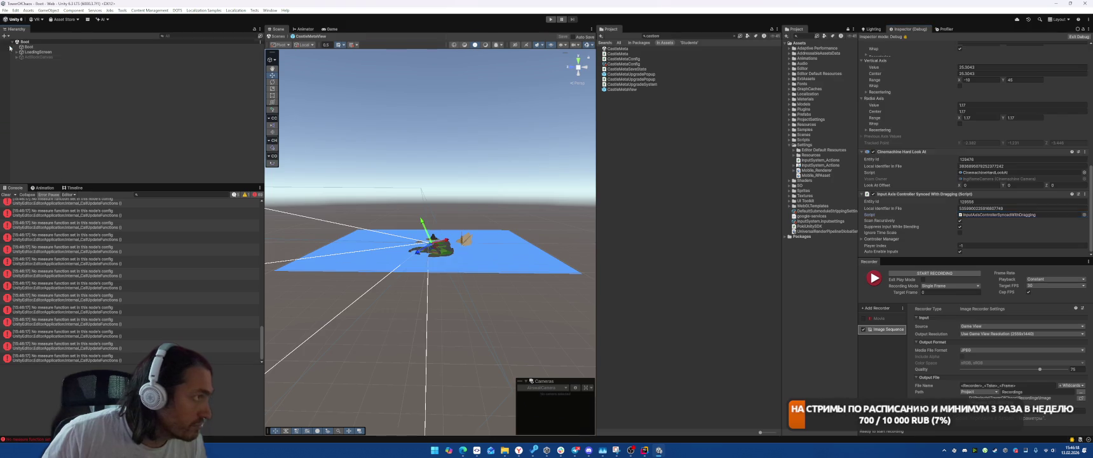
Play-test the castle view and inspect the resulting NullReferenceException in the console
key("ctrl+p")
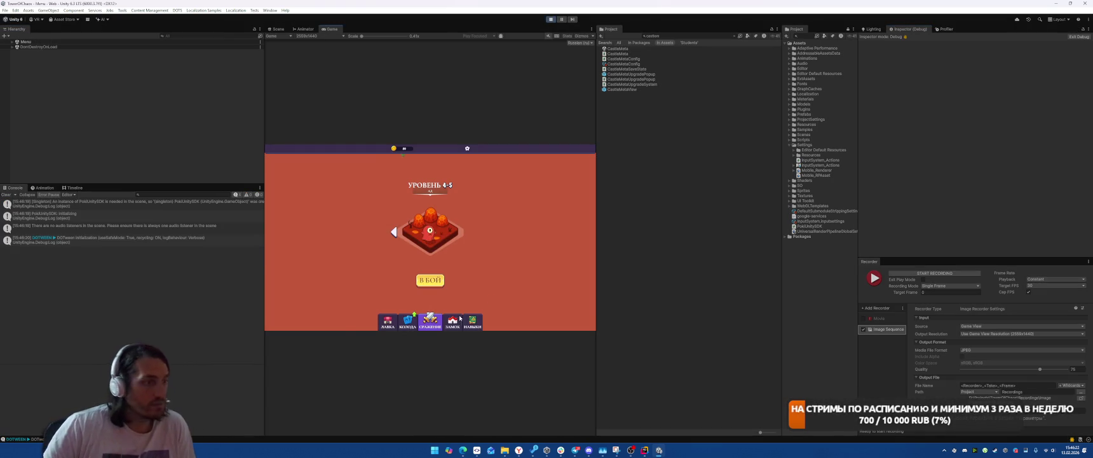
left_click(452, 321)
key("ctrl+1")
left_click(128, 252)
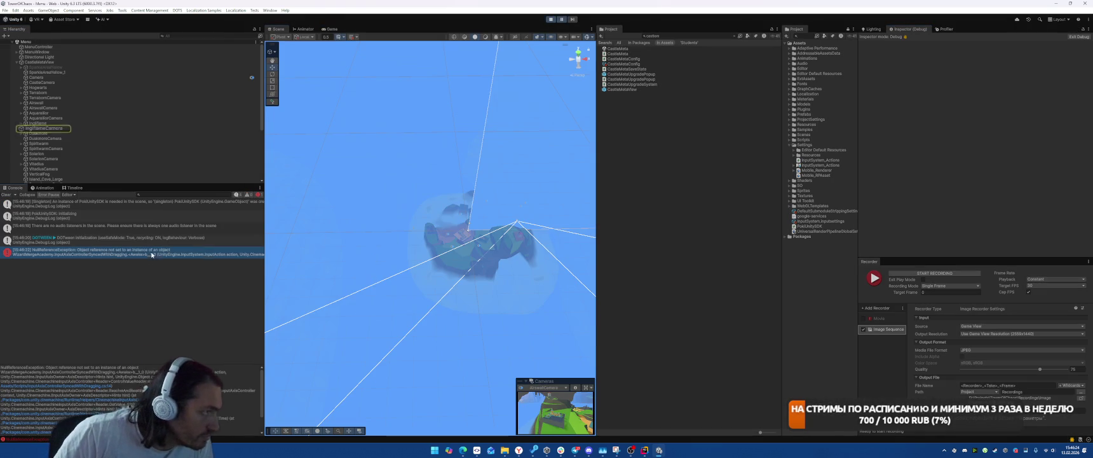
Stop play mode, open the CastleMetaView prefab and check CastleCamera's settings
left_click(550, 20)
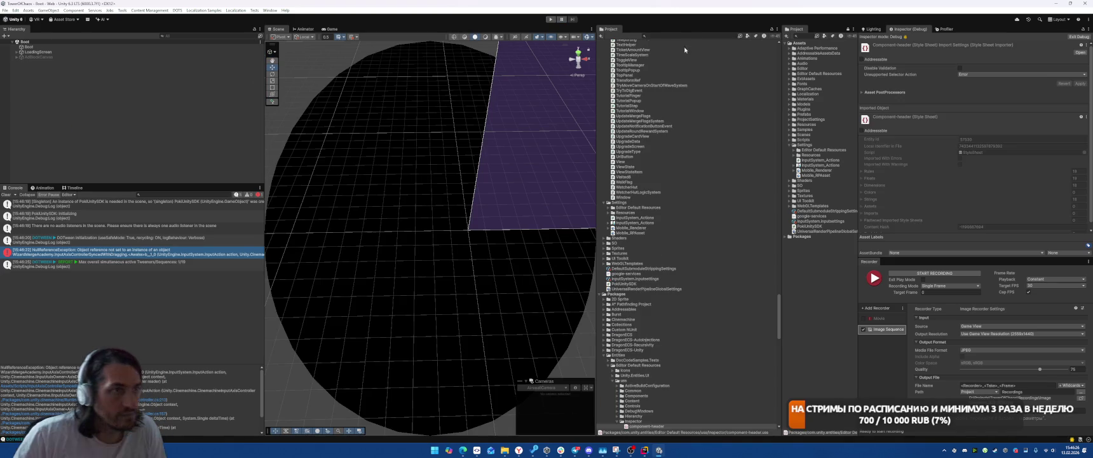
type("castlem")
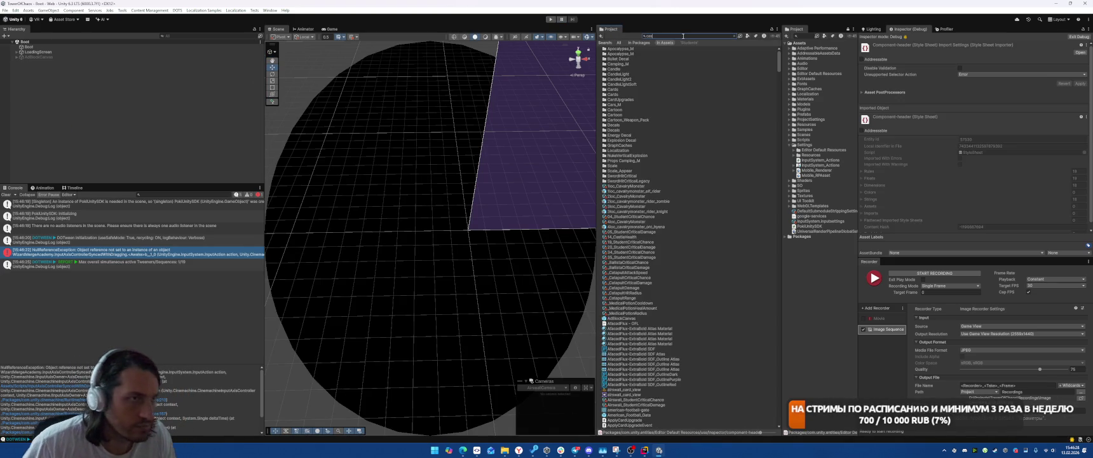
double_click(623, 89)
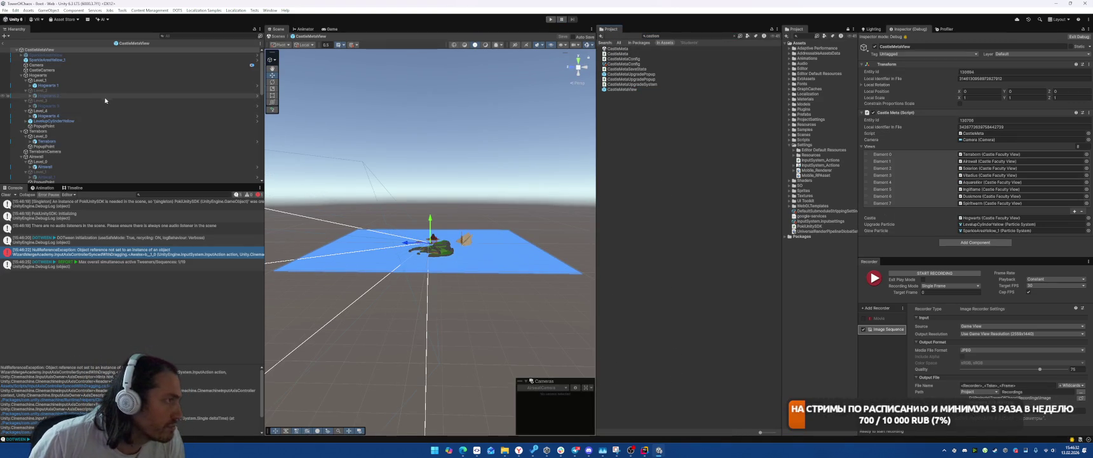
left_click(78, 71)
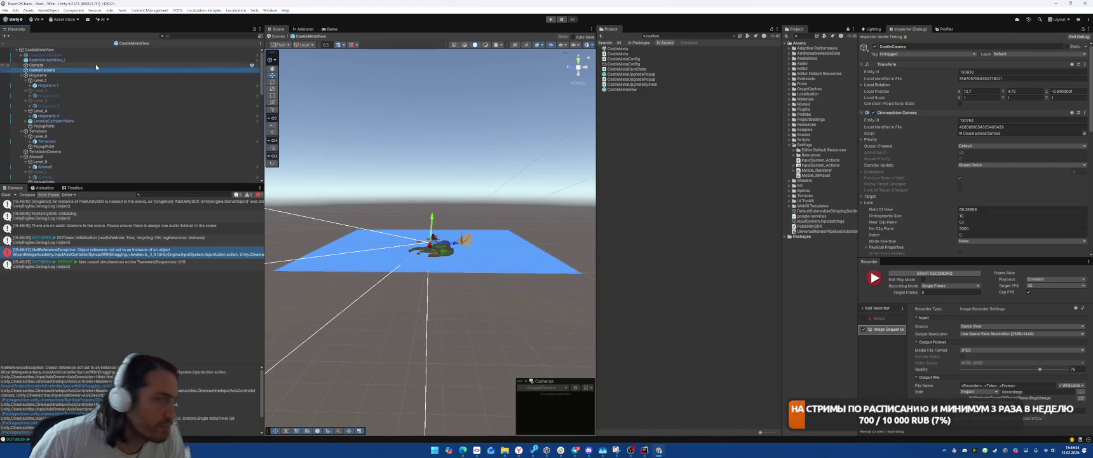
scroll(1015, 181, "down", 10)
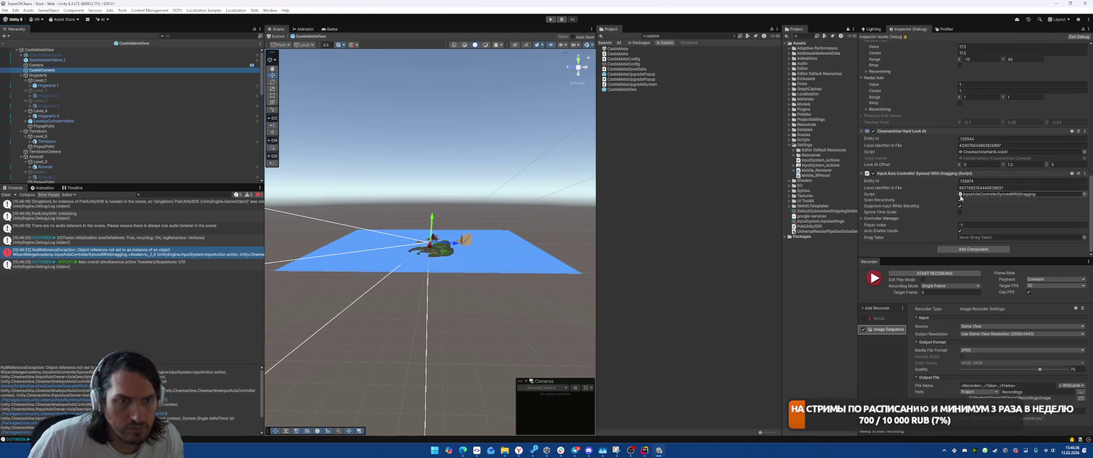
Search the Project assets and open the Menu scene
left_click(673, 38)
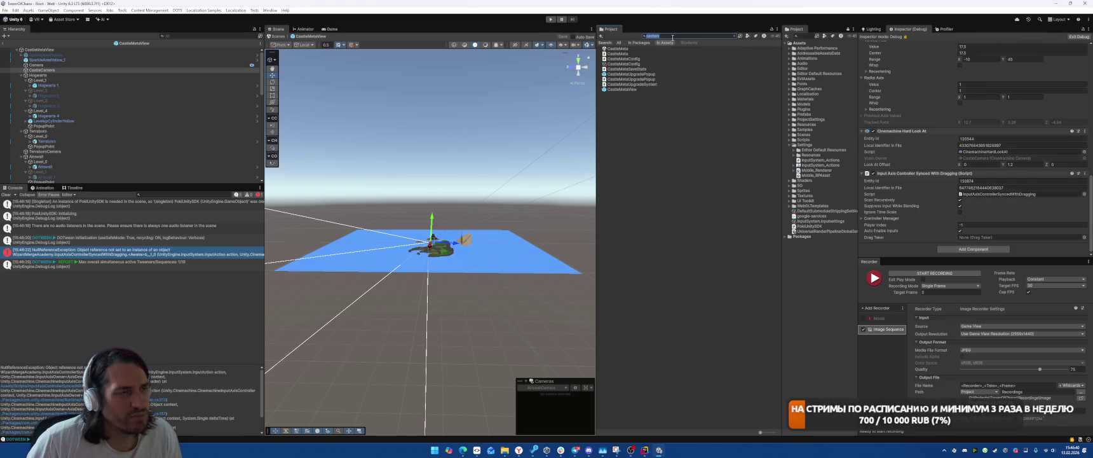
type("Facult")
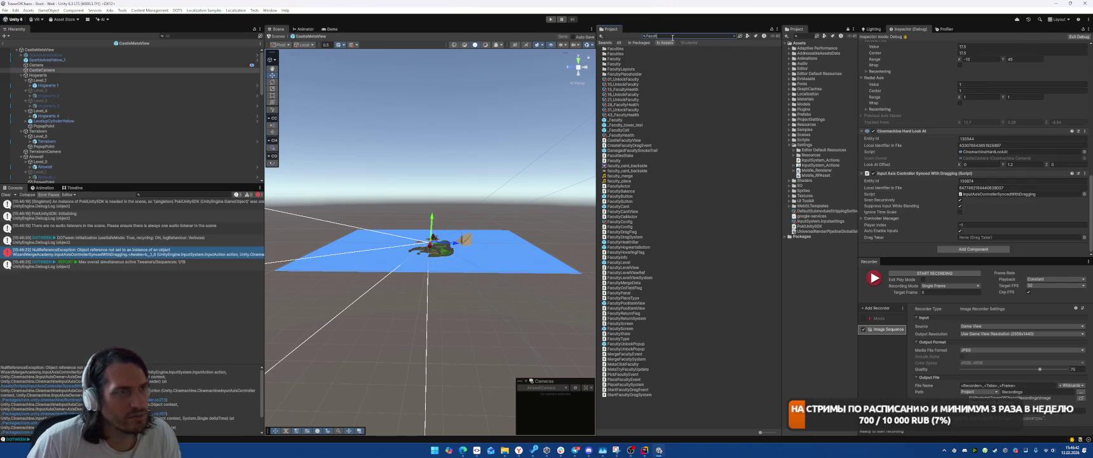
key("BackSpace")
key("BackSpace")
key("BackSpace")
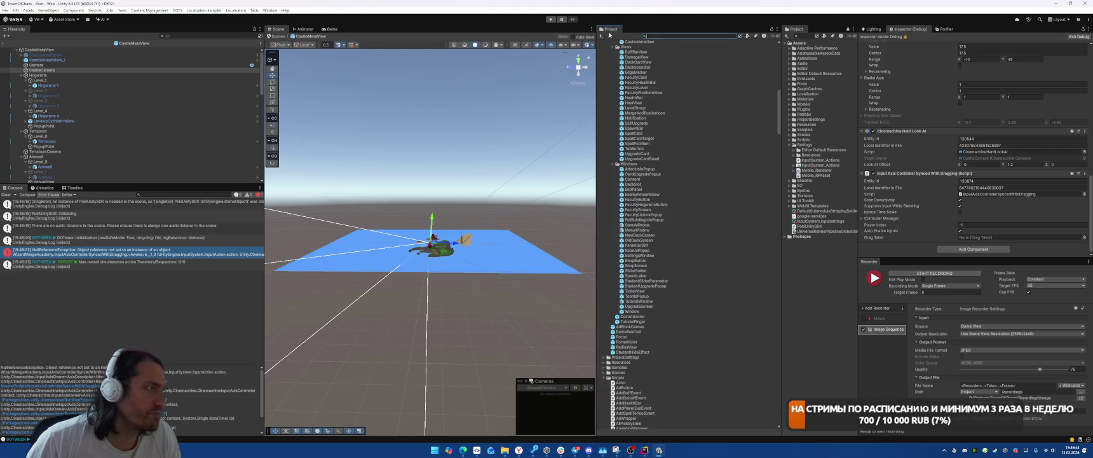
type("Menu")
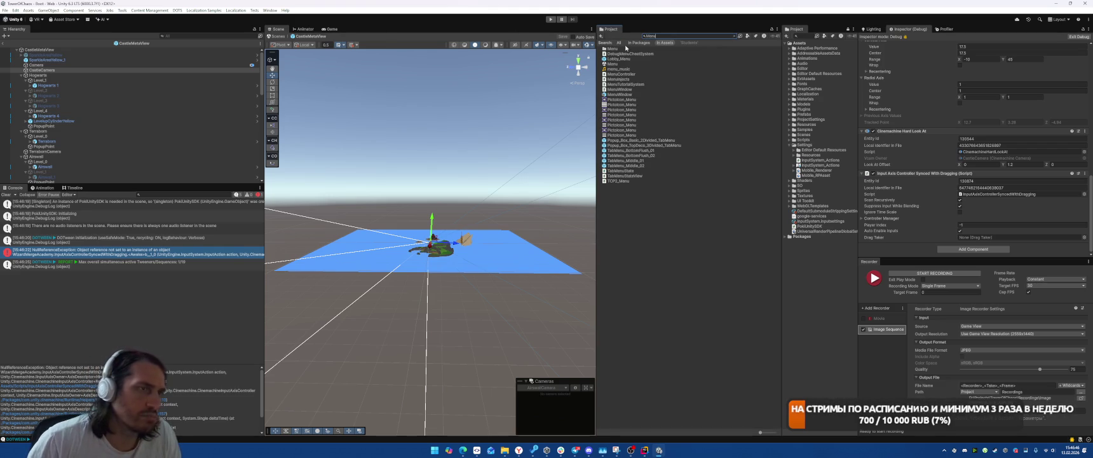
double_click(624, 64)
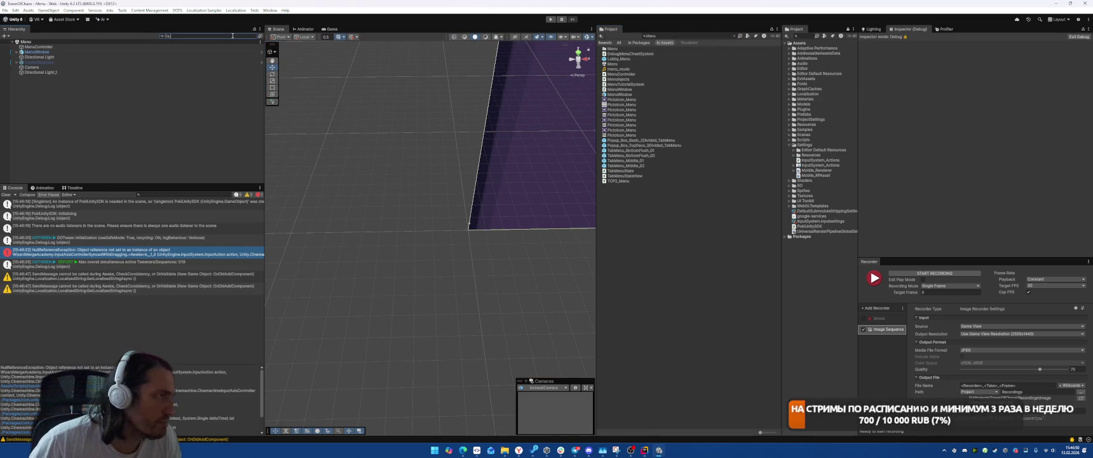
Assign CastleMeta as IngiFlameCamera's Drag Taker and save the Menu scene
type("mera")
left_click(35, 78)
scroll(1019, 183, "down", 10)
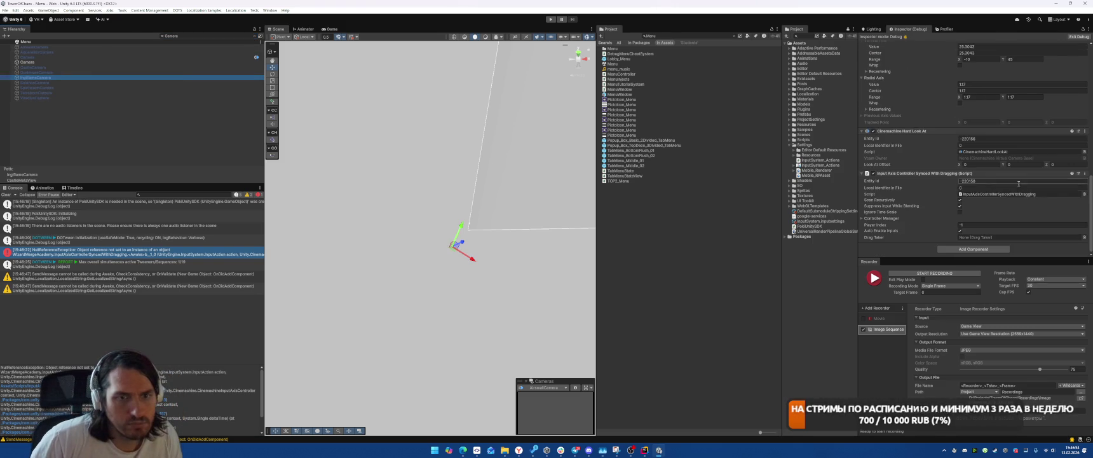
left_click(1085, 237)
double_click(783, 139)
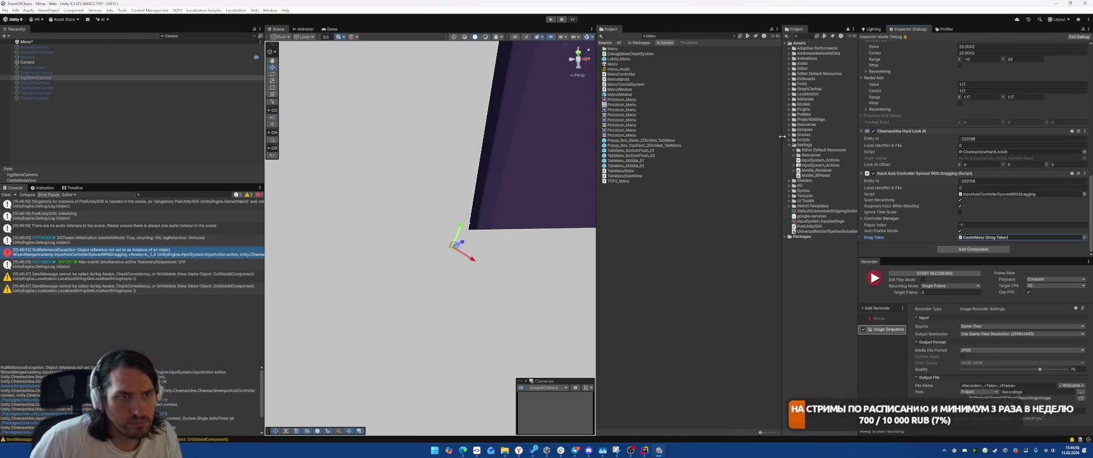
key("ctrl+s")
Filter the Project assets for 'Boot' and select the Boot scene
left_click(705, 36)
type("Boot")
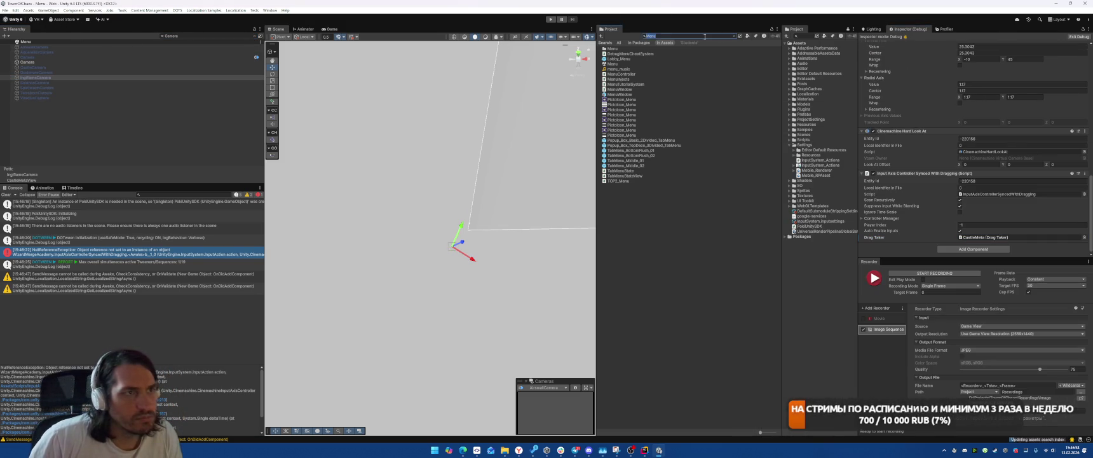
left_click(612, 53)
Play from the Boot scene and go through the ЗАМОК, СРАЖЕНИЕ and КОЛОДА screens
key("ctrl+p")
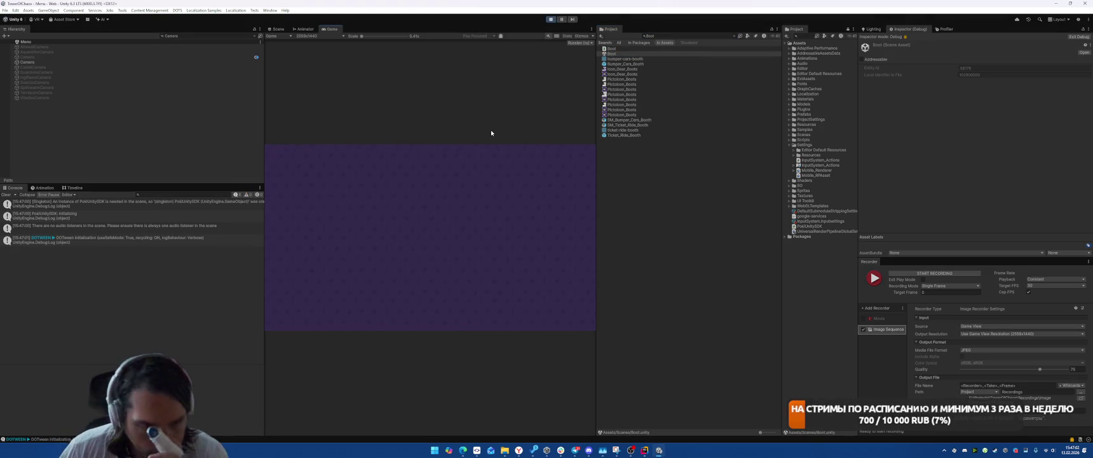
left_click(452, 322)
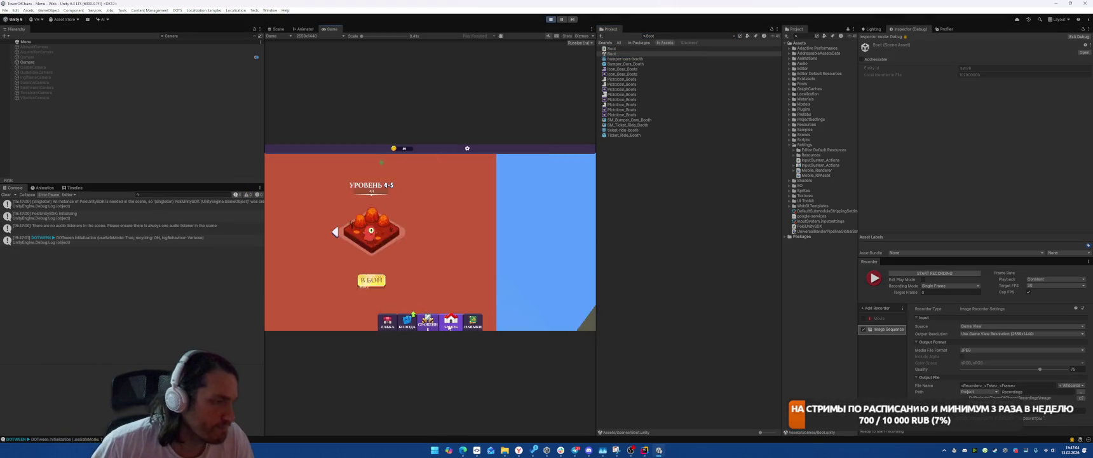
left_click(472, 321)
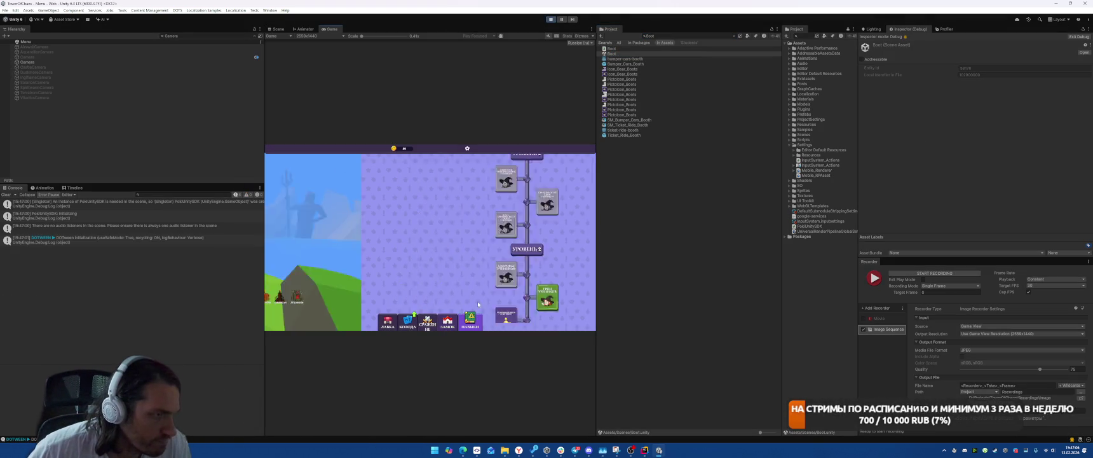
left_click(419, 327)
left_click(410, 326)
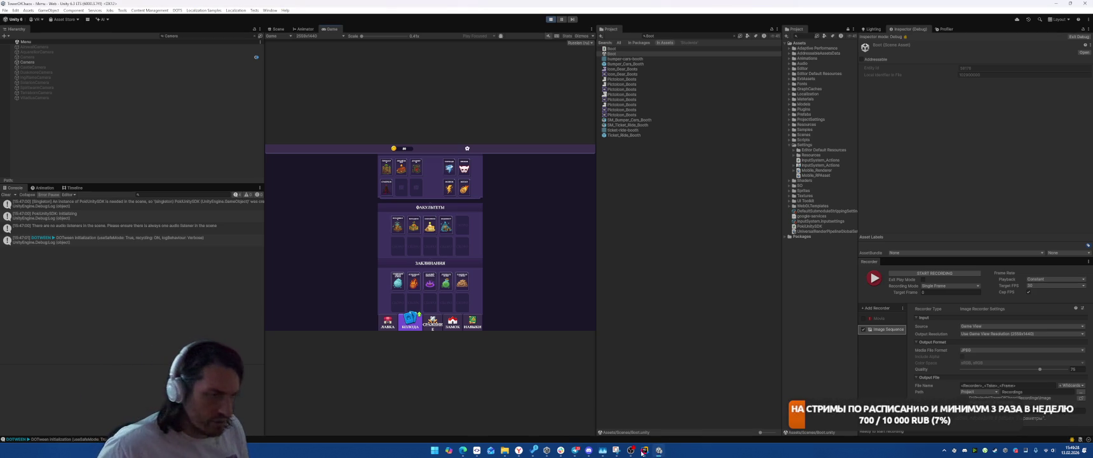
mouse_move(518, 448)
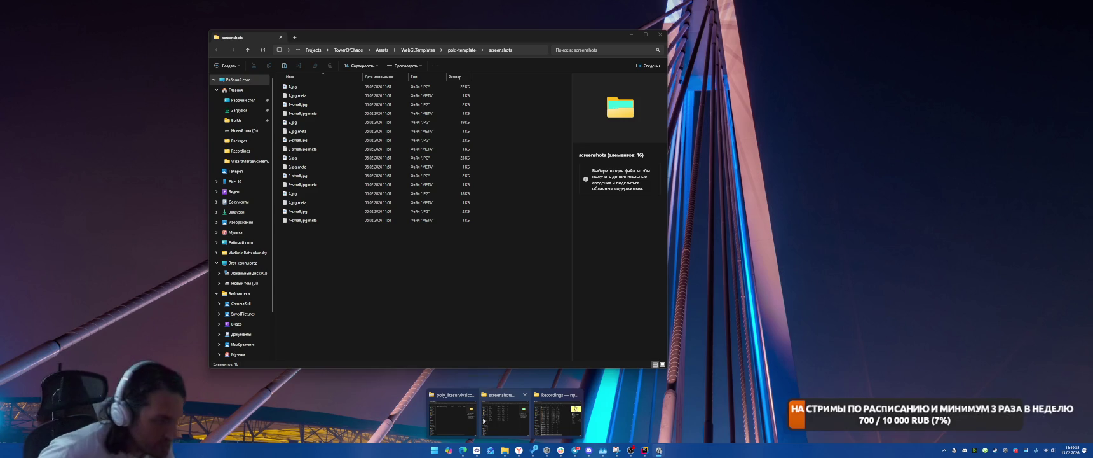
Paste Image Sequence_023_0000.jpg from Recordings into the screenshots folder
left_click(492, 408)
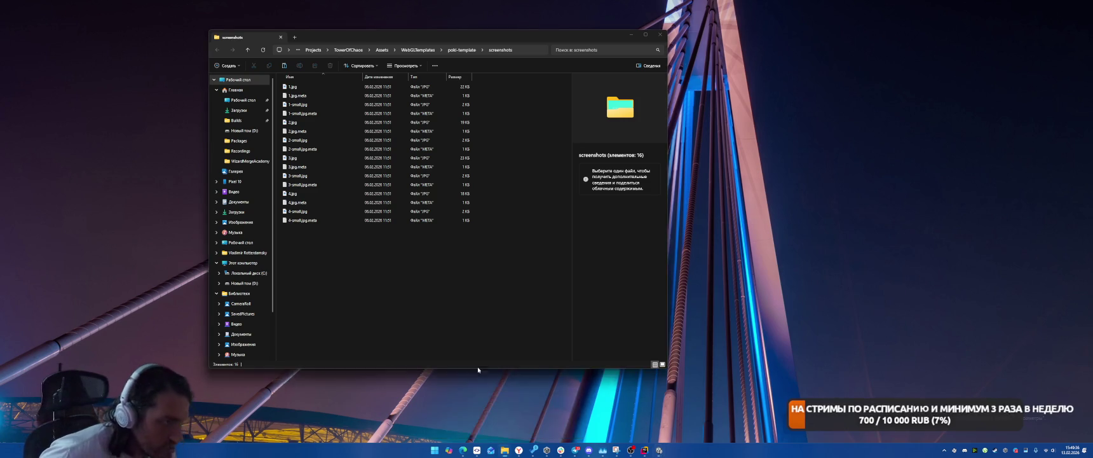
left_click(355, 252)
mouse_move(505, 449)
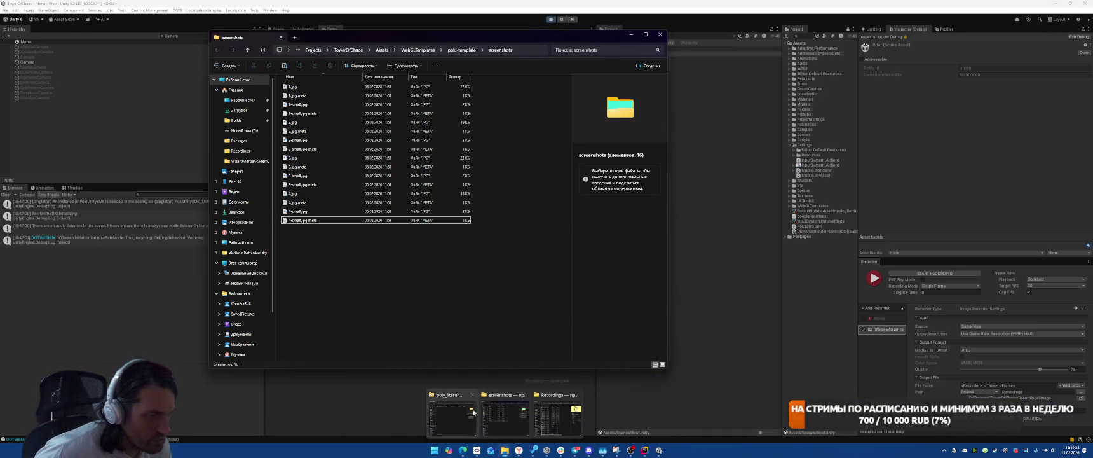
left_click(454, 411)
scroll(371, 335, "down", 3)
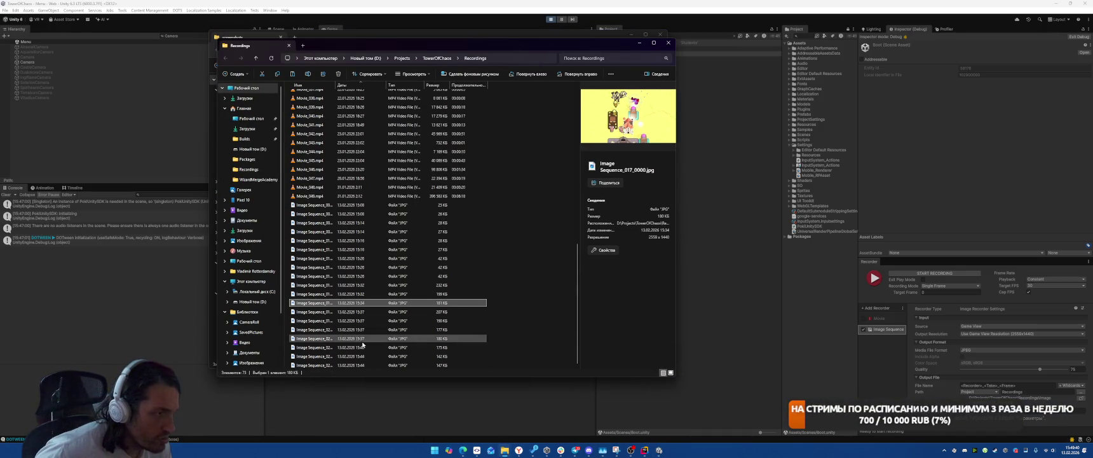
left_click(330, 366)
key("Up")
key("Up")
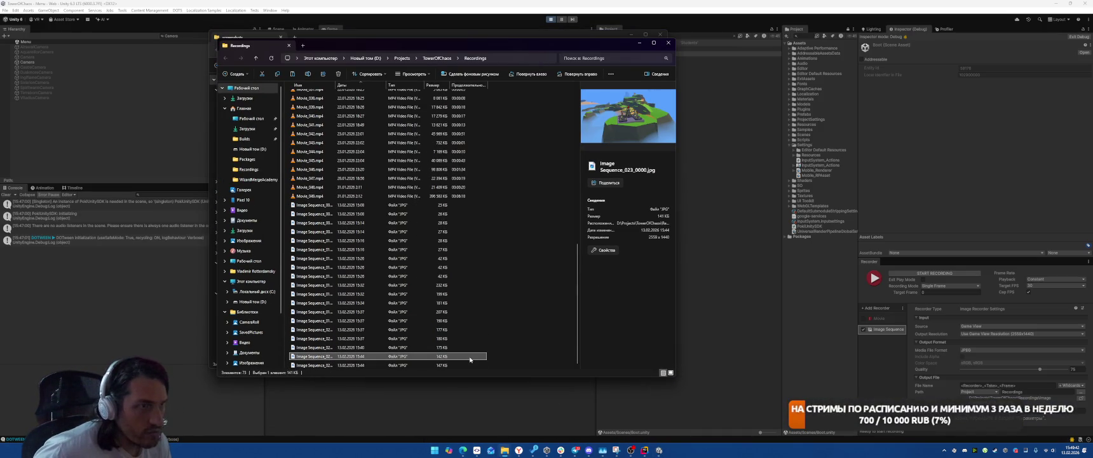
key("Down")
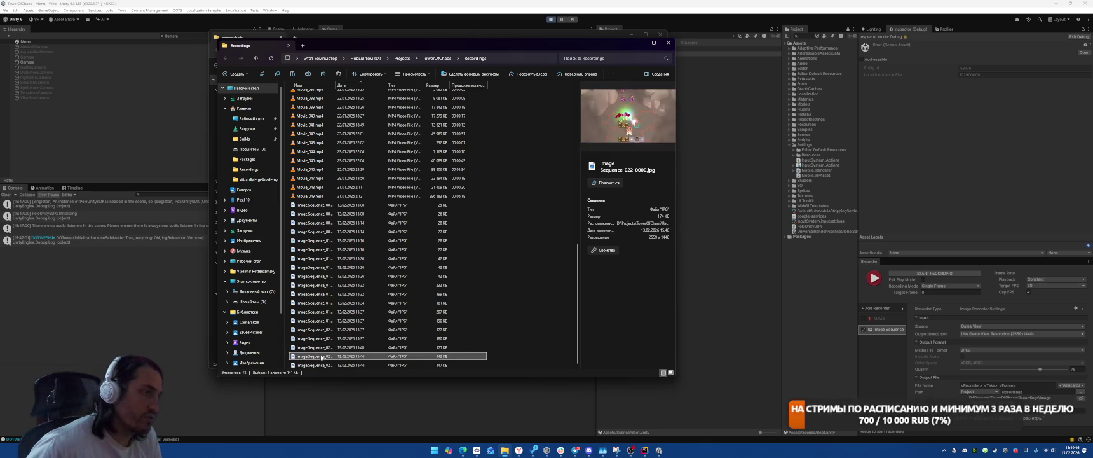
left_click(639, 43)
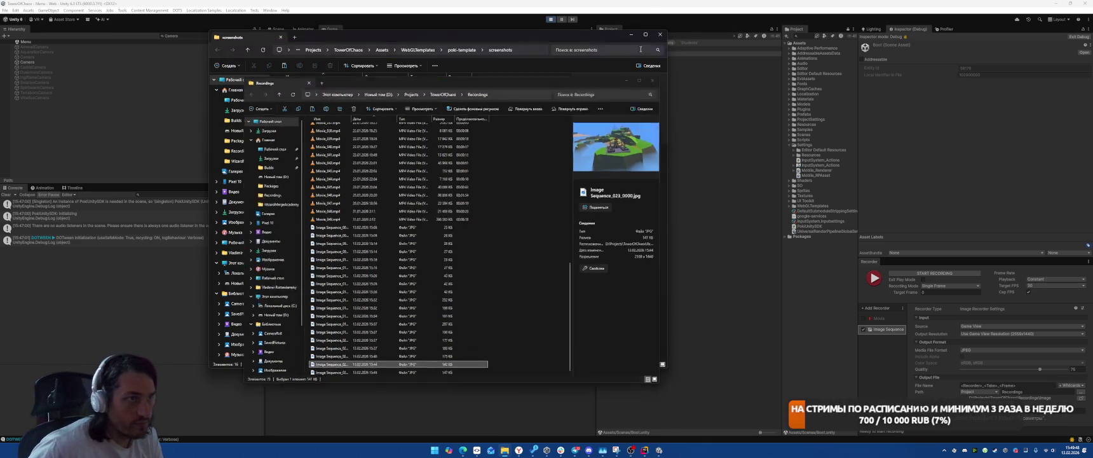
key("ctrl+v")
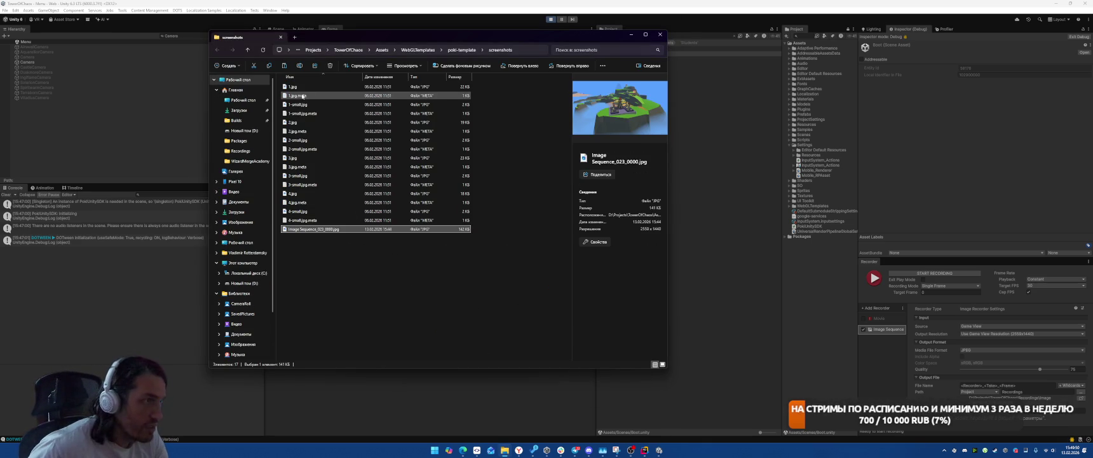
Delete the old 1.jpg and rename the pasted screenshot to 1.jpg
left_click(299, 87)
key("F2")
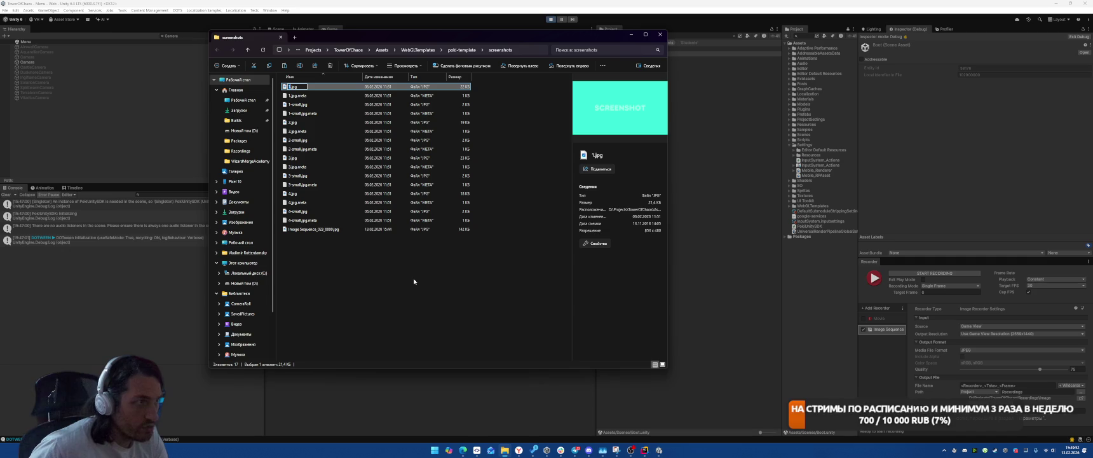
left_click(417, 283)
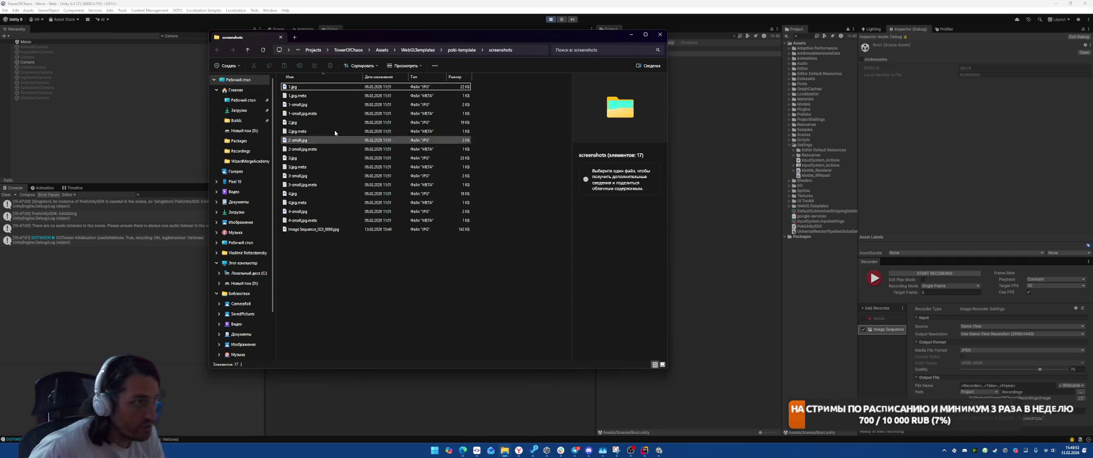
left_click(321, 87)
key("Delete")
left_click(328, 220)
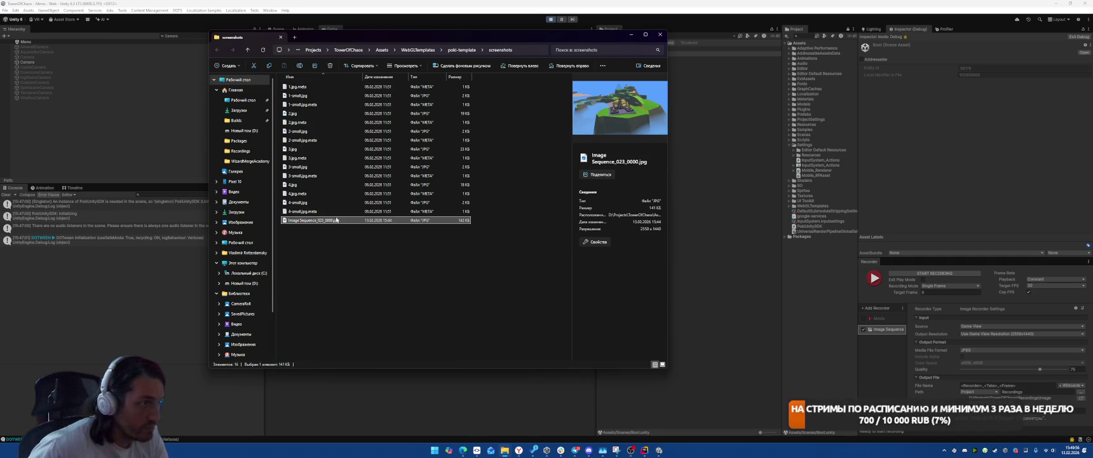
key("F2")
type("1")
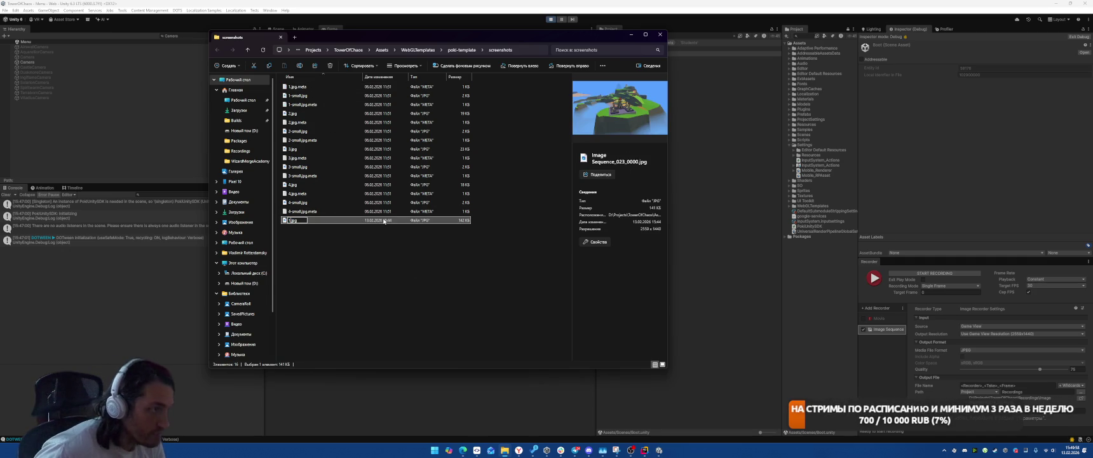
key("Return")
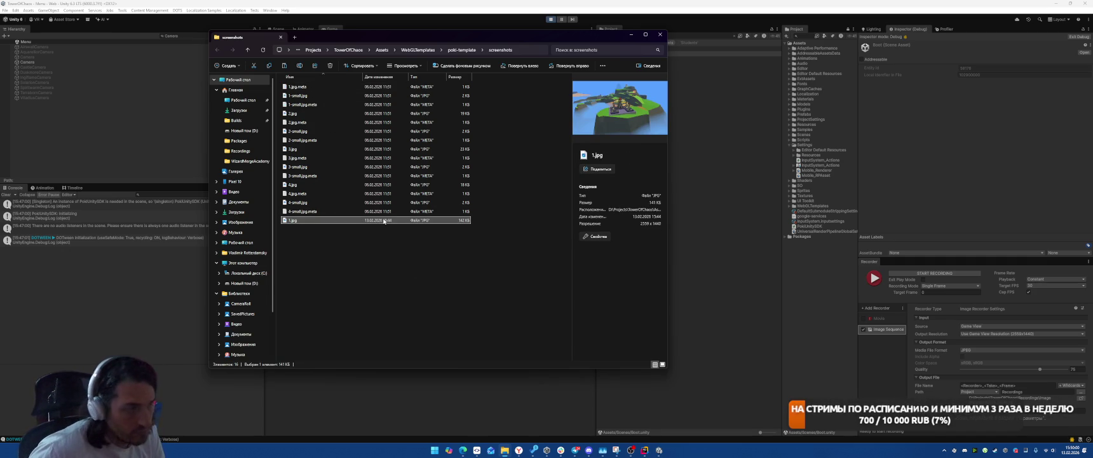
Make a duplicate of the new 1.jpg in the screenshots folder
key("ctrl+c")
key("ctrl+v")
left_click(375, 95)
key("F2")
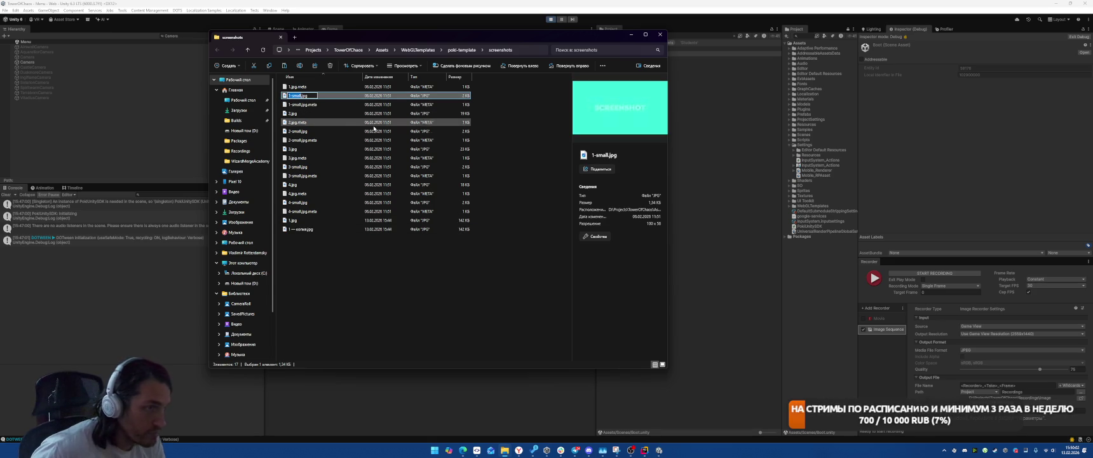
left_click(379, 288)
left_click(373, 229)
key("F2")
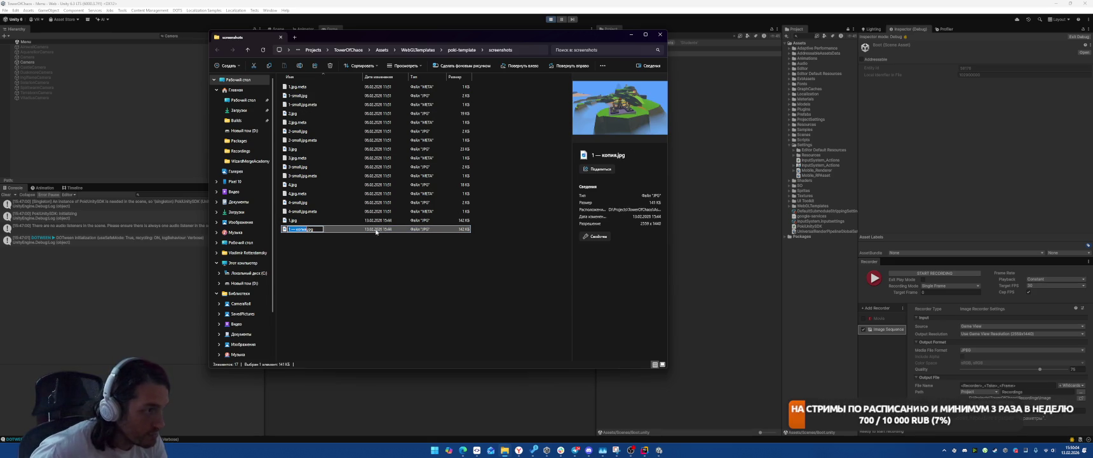
key("Escape")
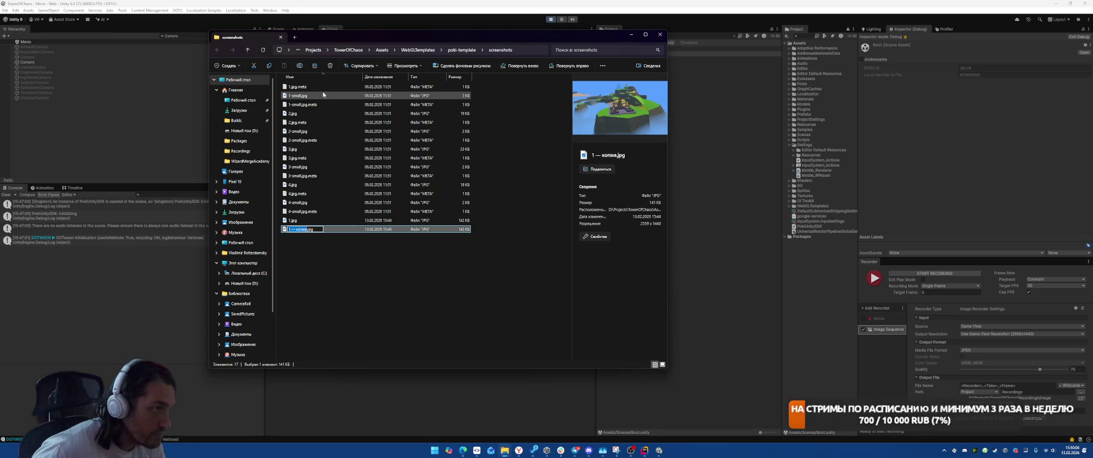
Delete the old 1-small.jpg and rename the duplicate to 1-small.jpg
left_click(445, 96)
key("Delete")
left_click(426, 220)
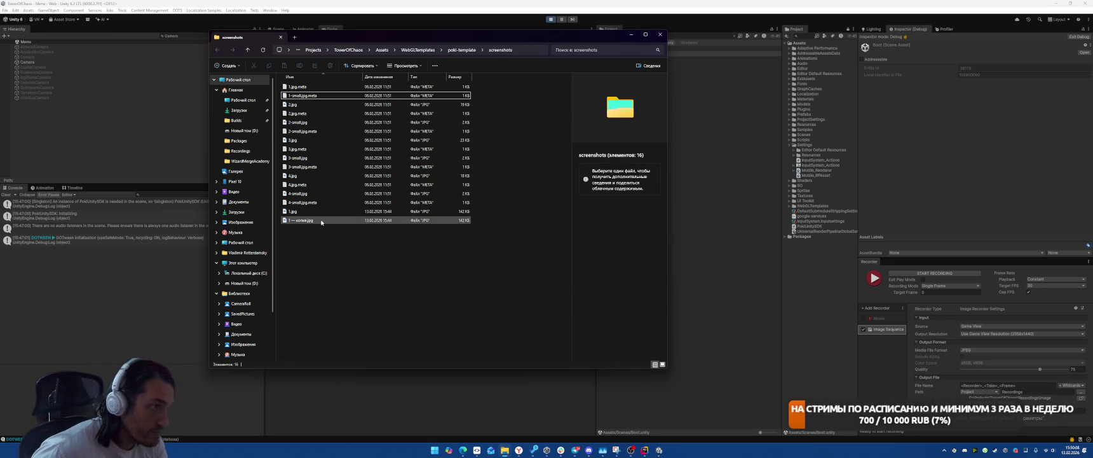
key("F2")
type("1-small")
key("Return")
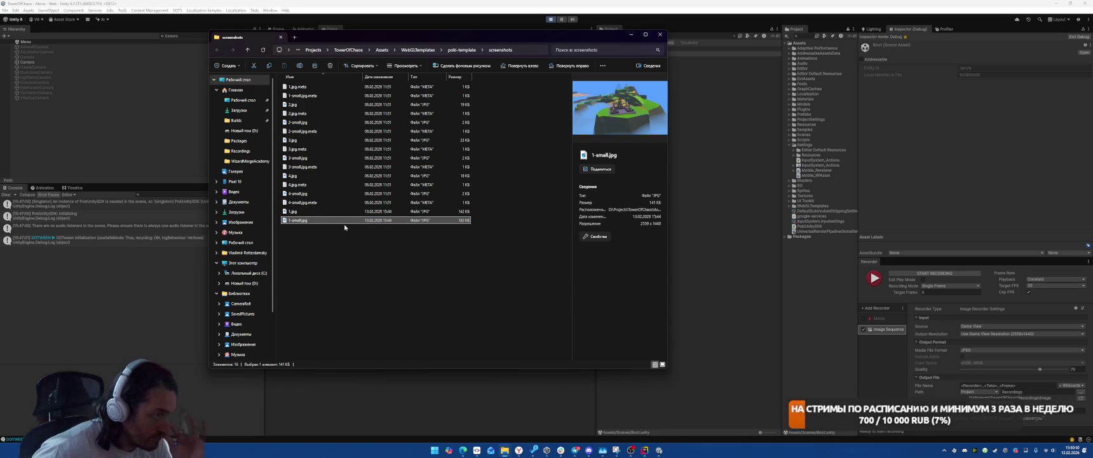
right_click(298, 222)
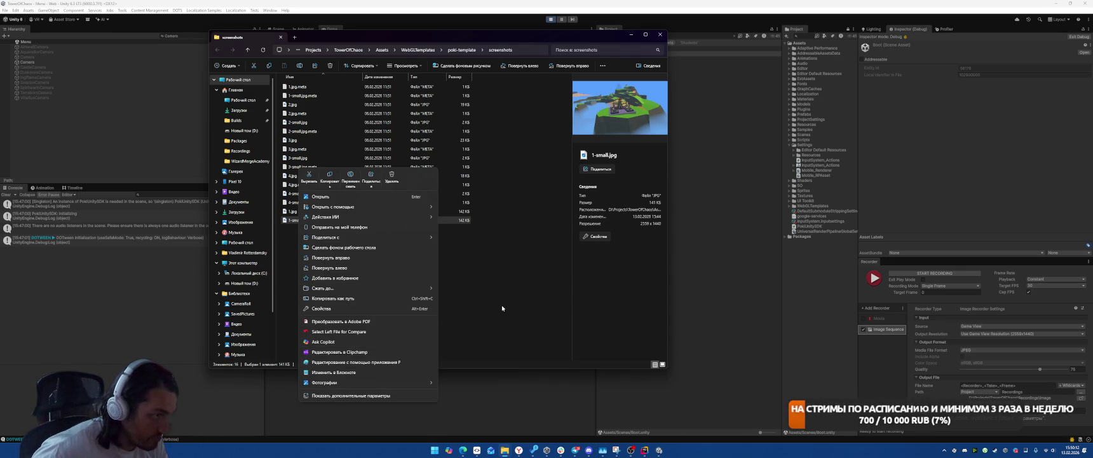
Edit 1-small.jpg in Photos, trying the Золотой and Лучеобразный filters and automatic enhancement
mouse_move(397, 383)
left_click(470, 383)
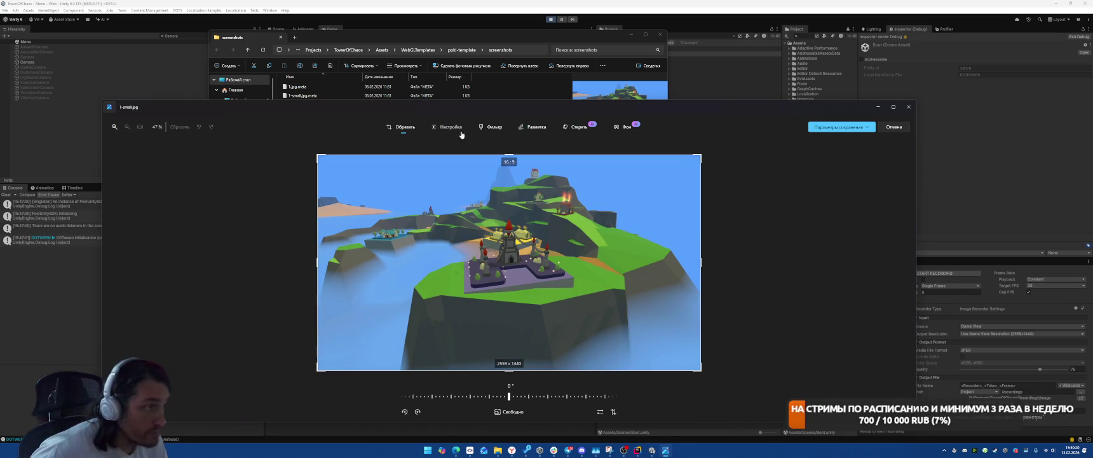
left_click(449, 131)
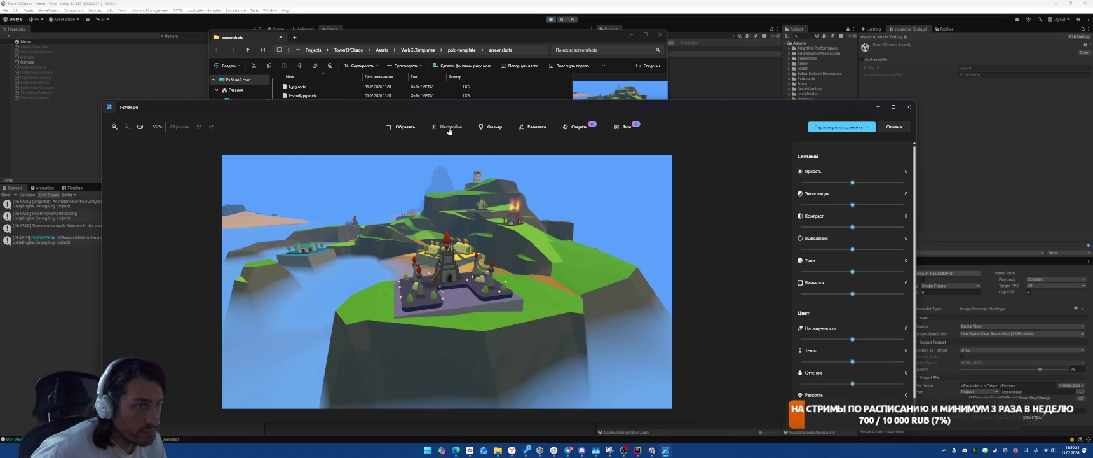
left_click(495, 127)
left_click(891, 201)
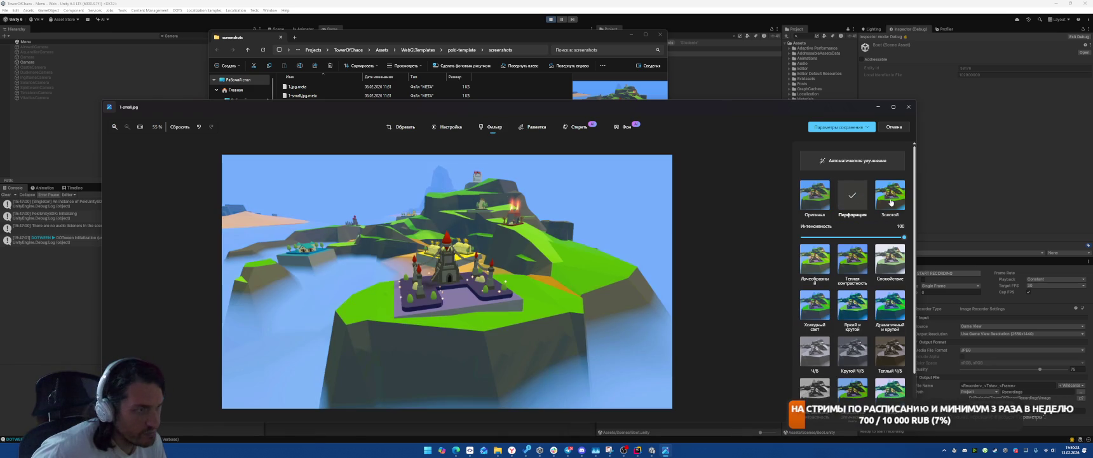
left_click(815, 268)
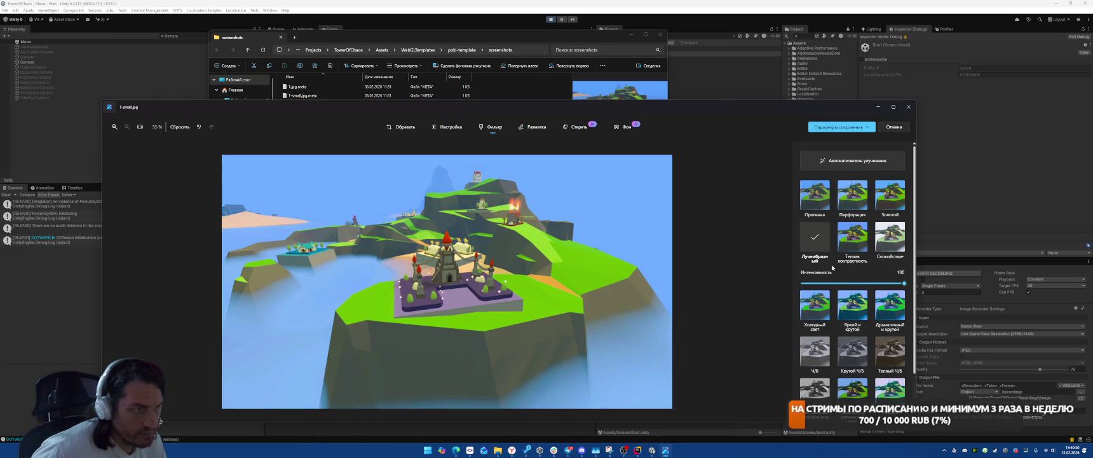
scroll(872, 260, "down", 1)
scroll(872, 260, "up", 1)
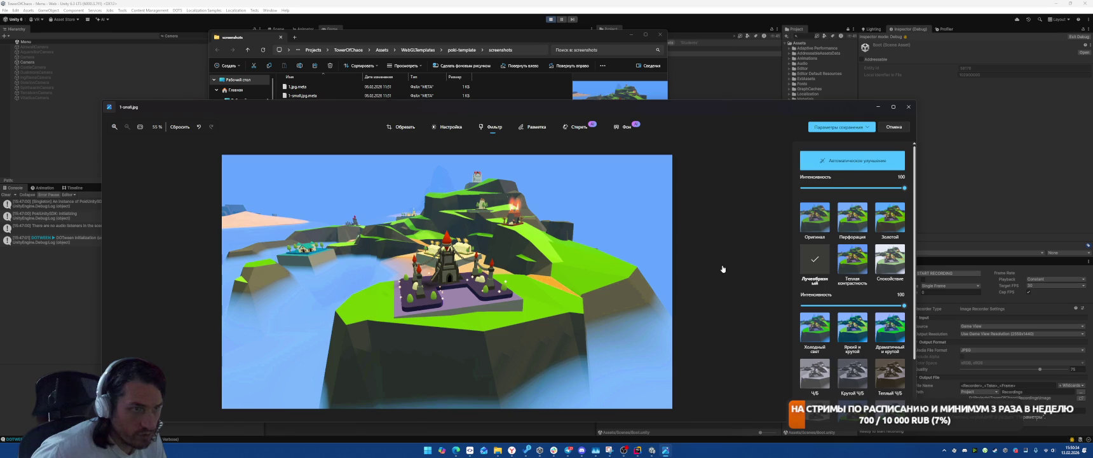
left_click(858, 161)
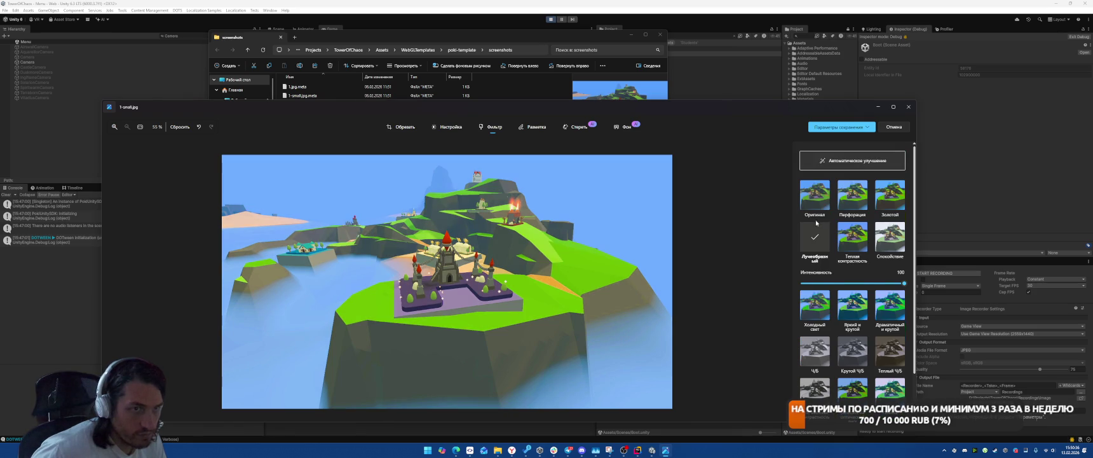
left_click(859, 154)
left_click(858, 155)
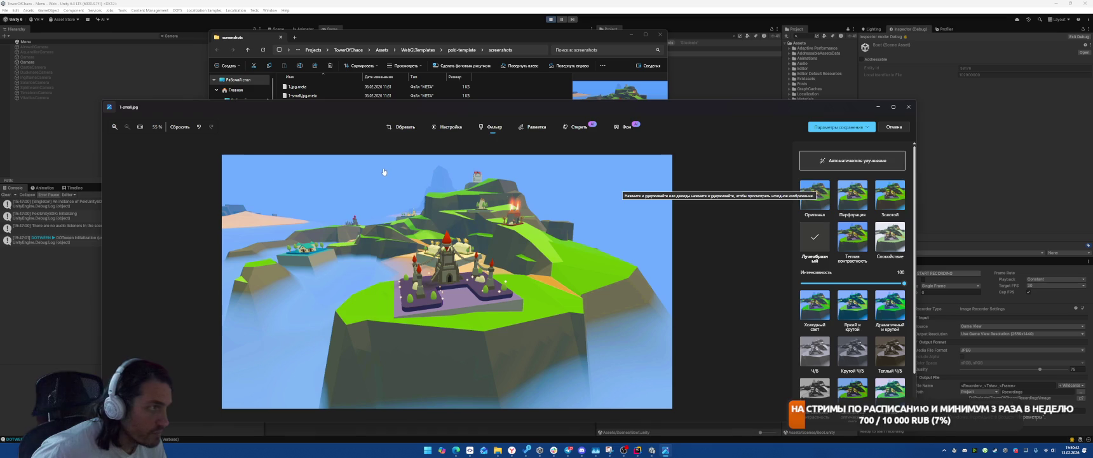
Switch to the crop view and save the edited image
left_click(438, 131)
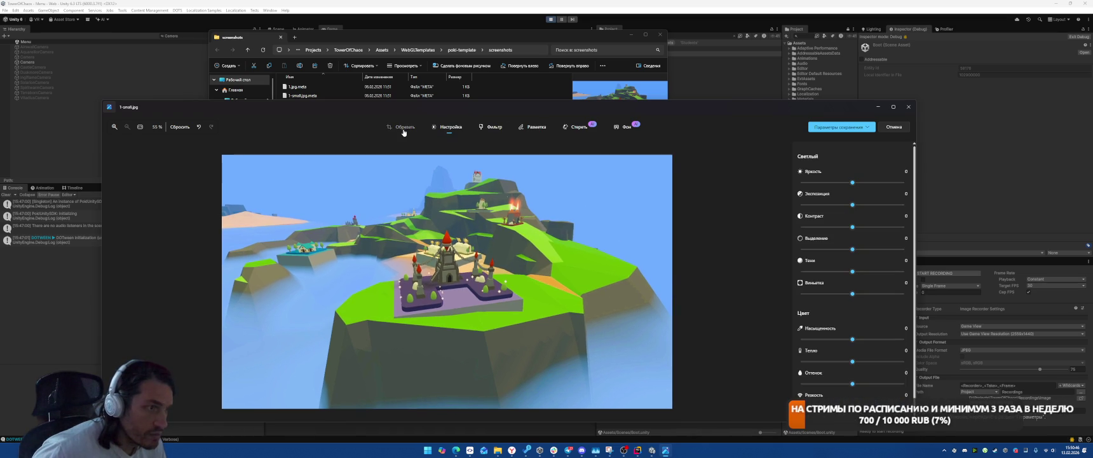
left_click(401, 127)
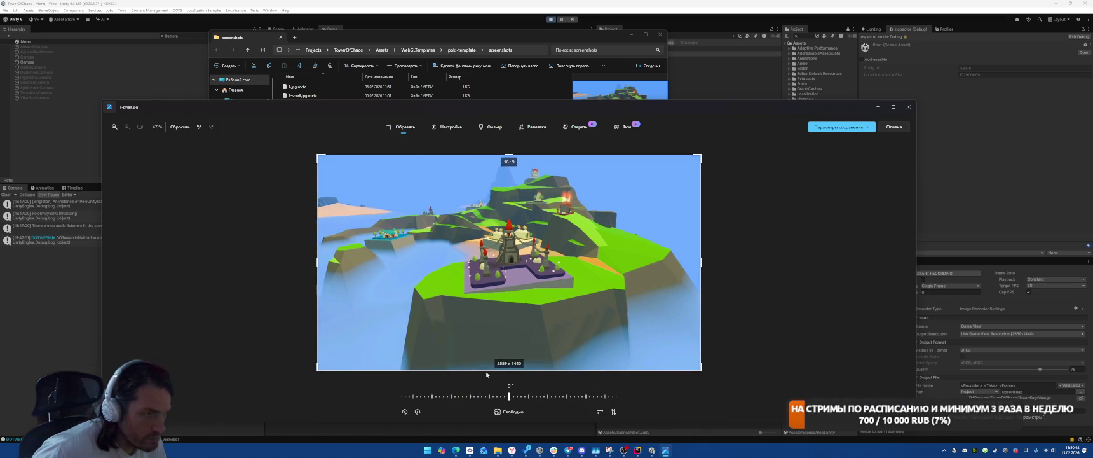
left_click(867, 128)
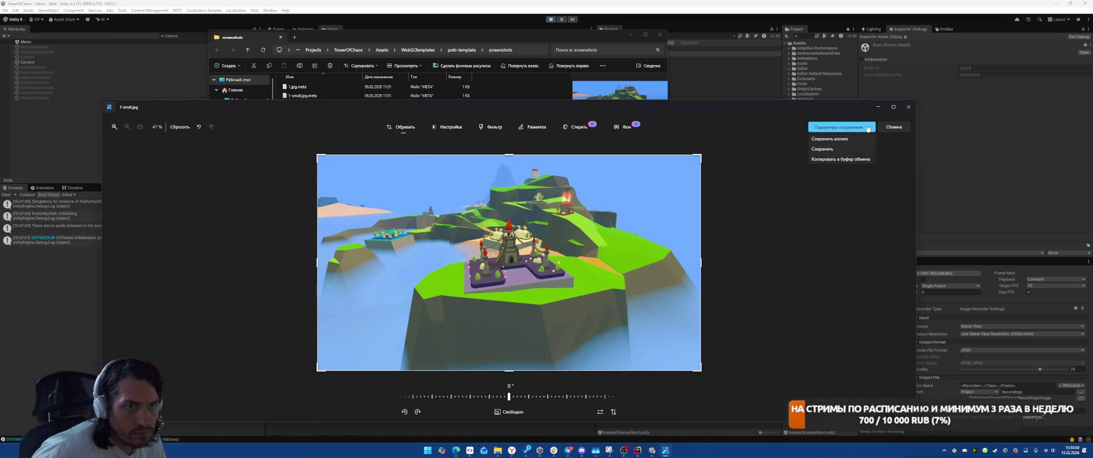
left_click(821, 149)
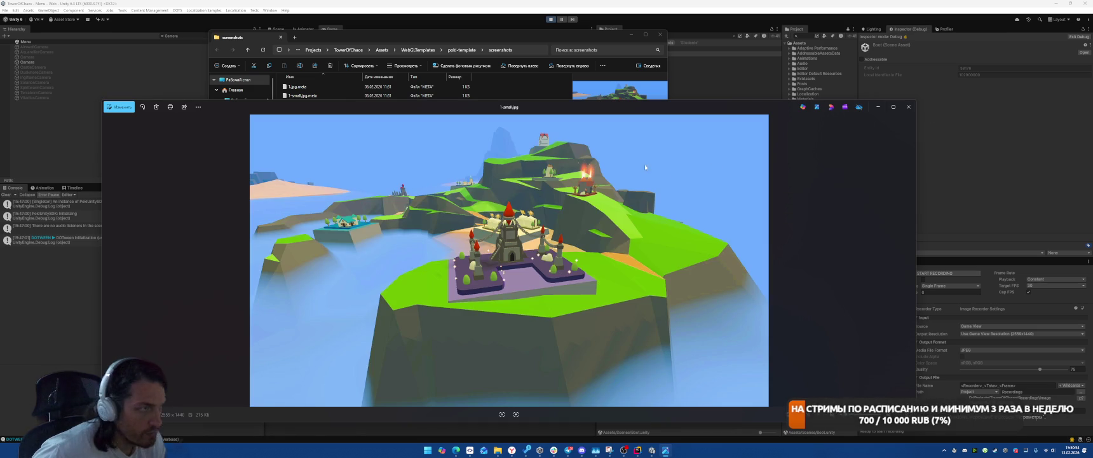
Resize 1-small.jpg to a width of 100 pixels (100 x 56)
left_click(199, 107)
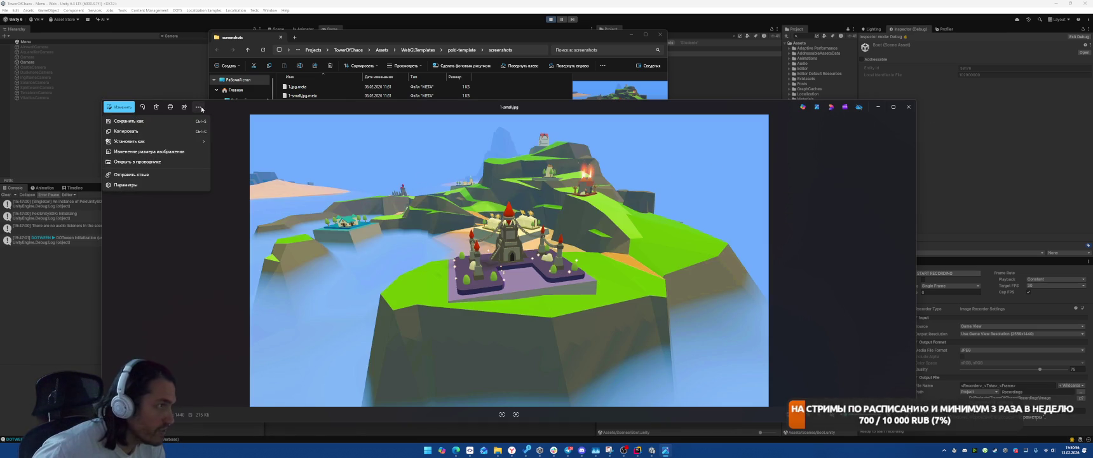
left_click(149, 151)
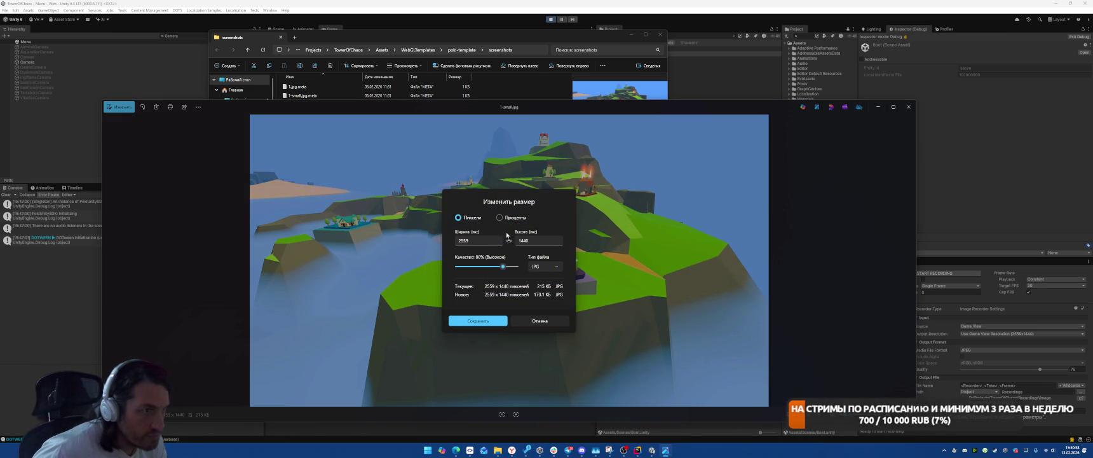
type("100")
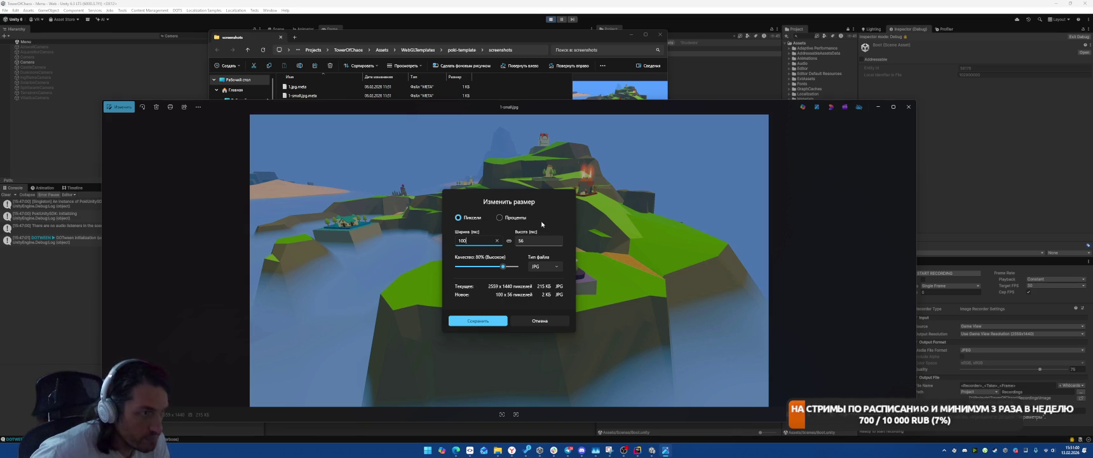
Save the resized image, browsing to D:\Projects\TowerOfChaos\Assets
left_click(474, 321)
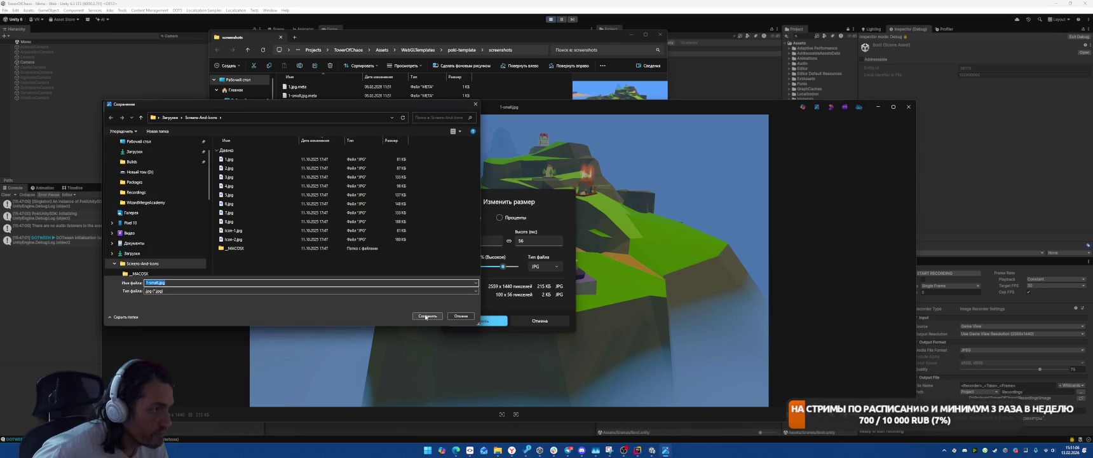
scroll(168, 211, "up", 2)
scroll(167, 217, "down", 4)
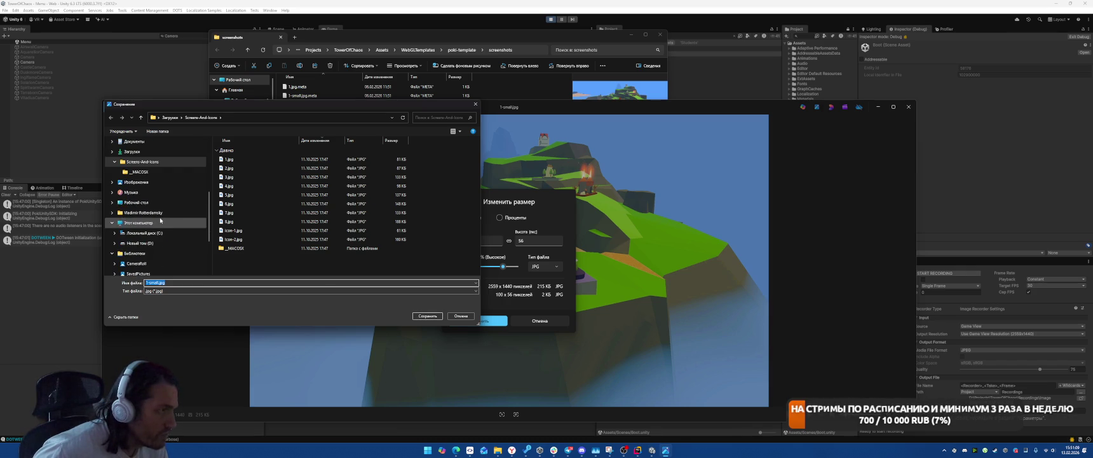
left_click(137, 244)
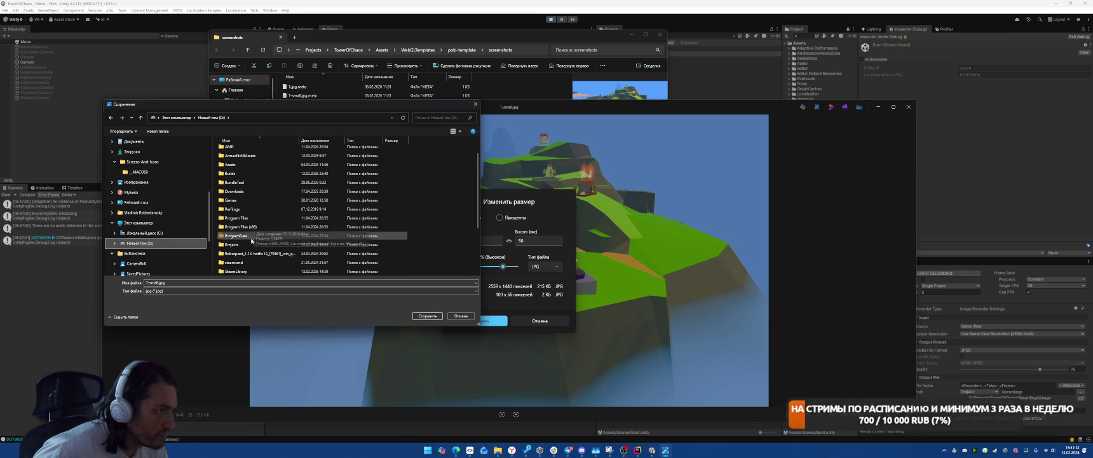
double_click(233, 245)
scroll(296, 178, "down", 3)
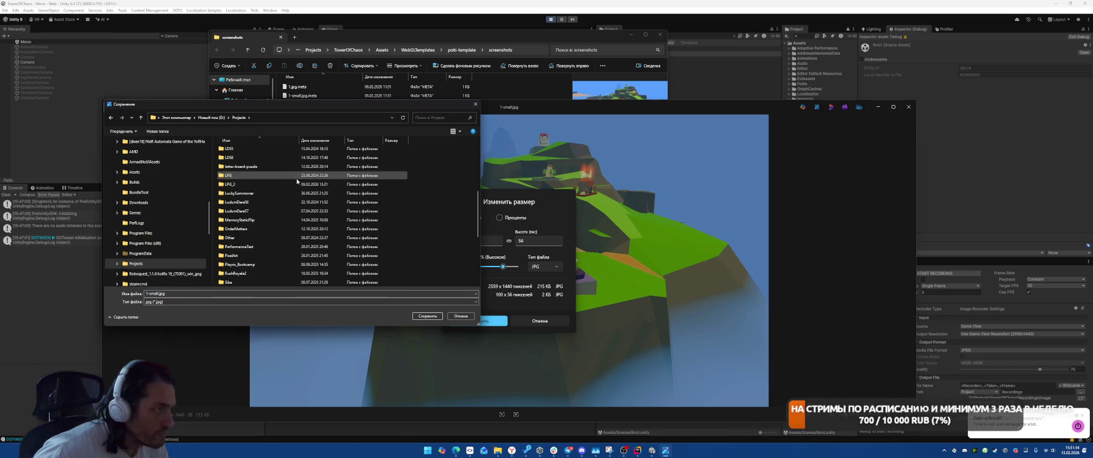
double_click(236, 255)
double_click(239, 177)
Overwrite 1-small.jpg in WebGLTemplates\poki-template\screenshots with the resized image
scroll(240, 179, "down", 3)
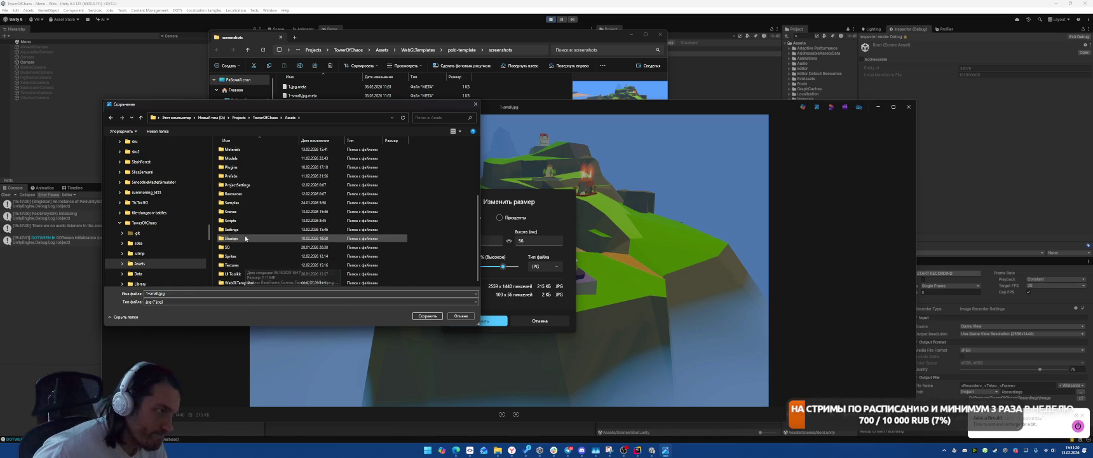
double_click(240, 282)
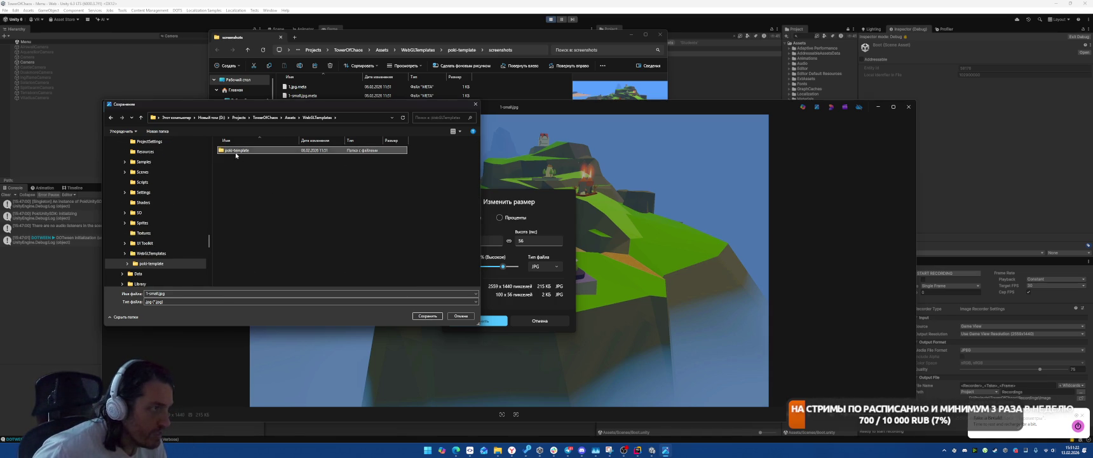
double_click(232, 149)
double_click(234, 156)
left_click(271, 160)
key("Return")
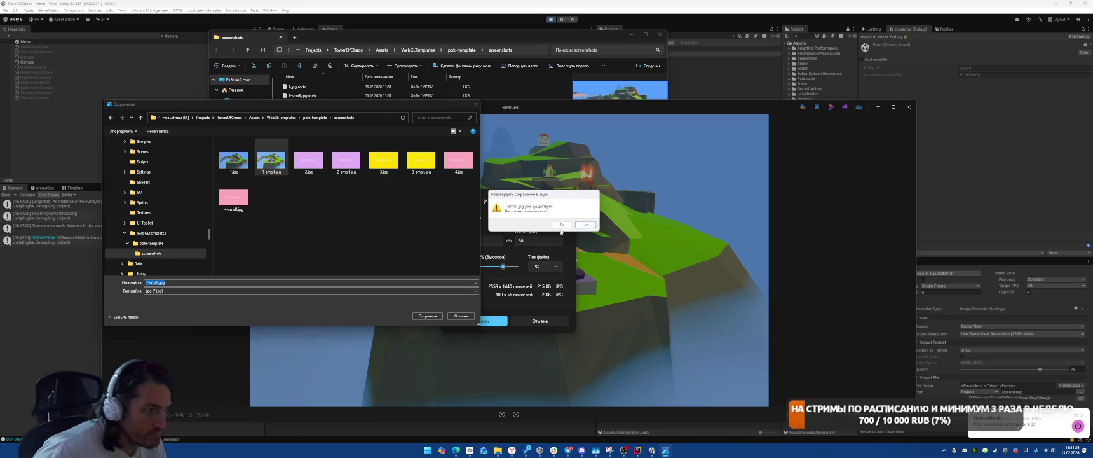
left_click(560, 225)
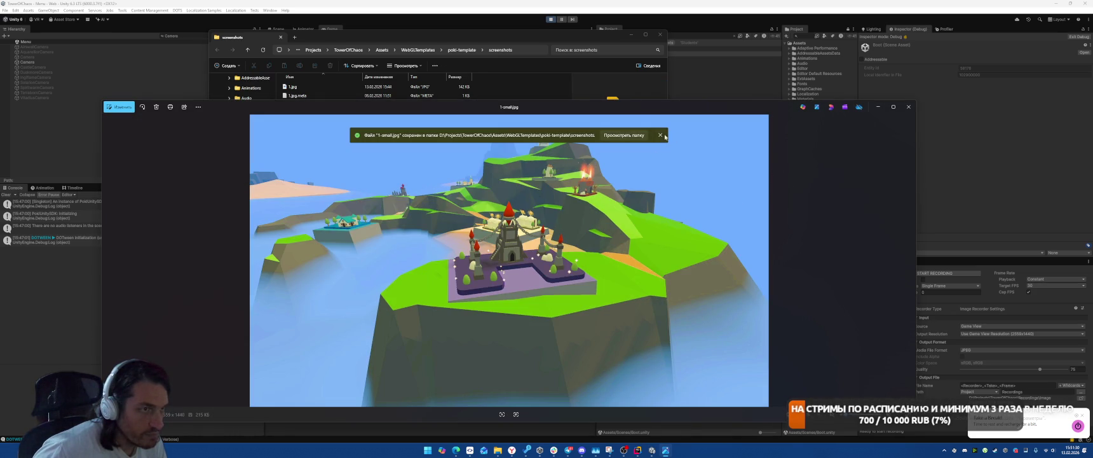
Show the screenshots folder and view 1-small.jpg to verify it is now 100 x 56
left_click(624, 135)
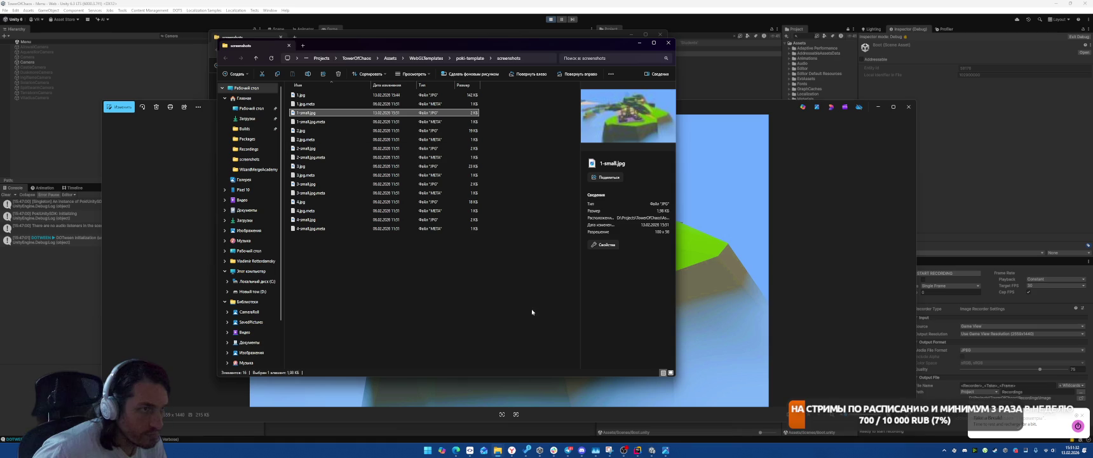
left_click(458, 305)
left_click(306, 113)
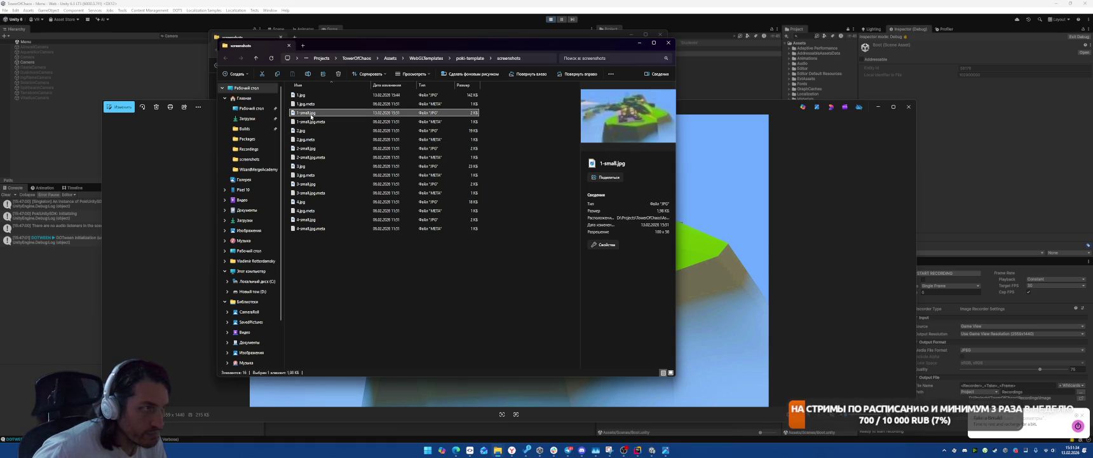
double_click(311, 114)
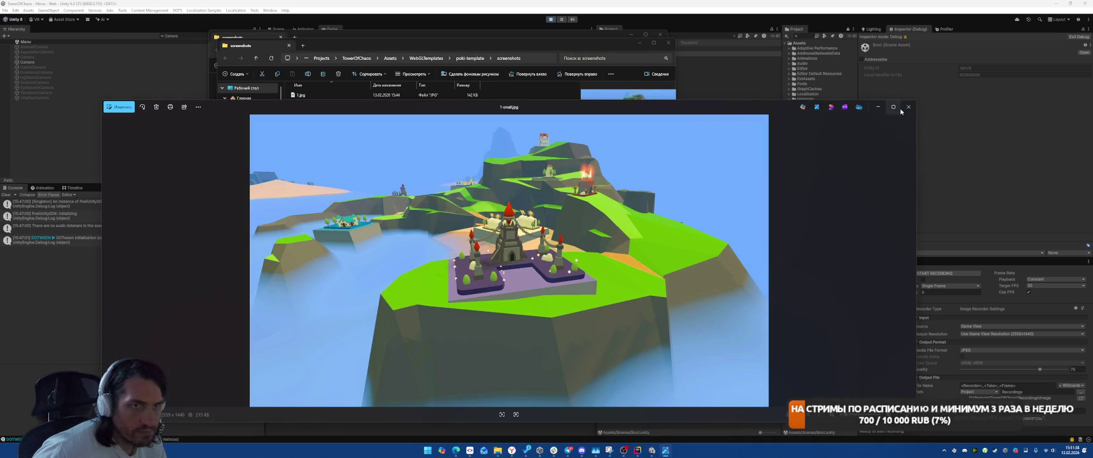
left_click(909, 106)
Check 2.jpg's details, then open the full-size 141 KB 1.jpg
left_click(348, 131)
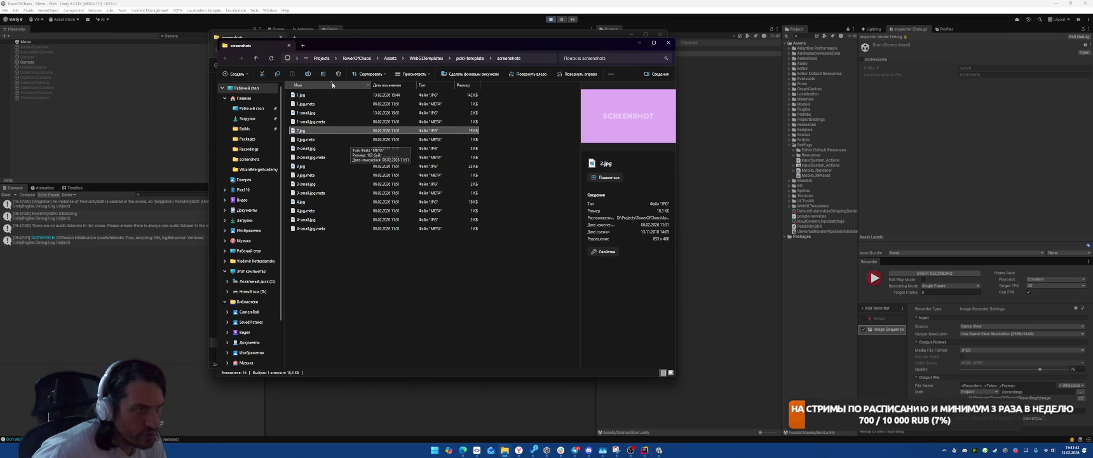
left_click(311, 96)
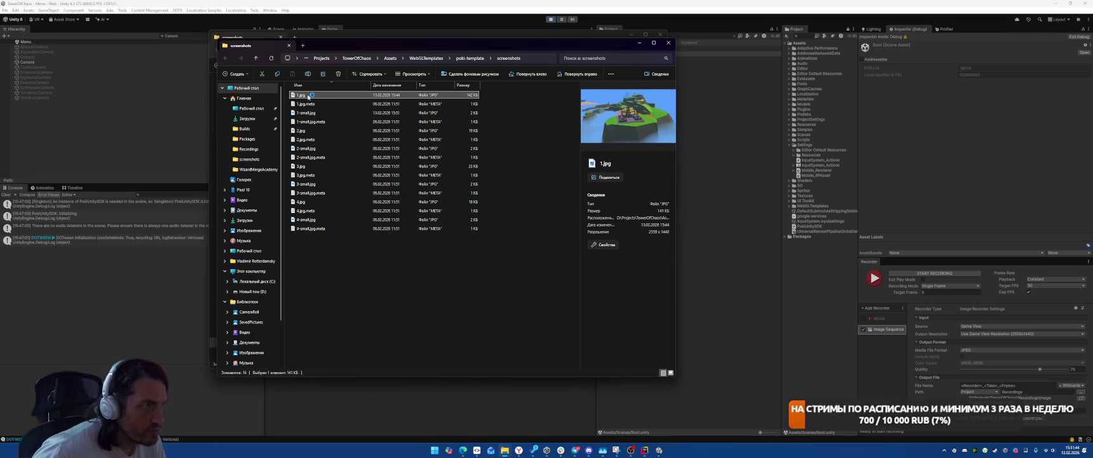
double_click(310, 97)
Resize 1.jpg to 853 x 480 (height 480) and save it over the original 1.jpg
left_click(212, 108)
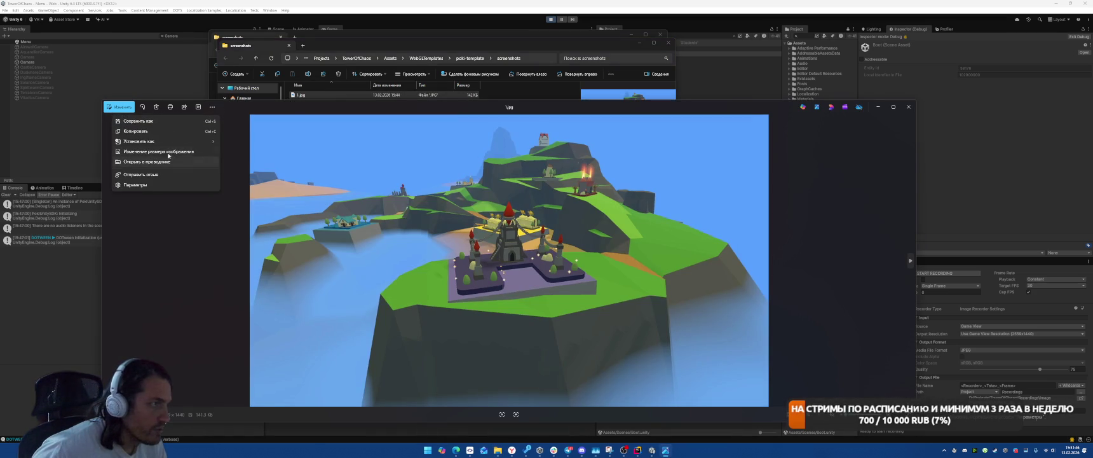
left_click(158, 138)
key("Tab")
type("480")
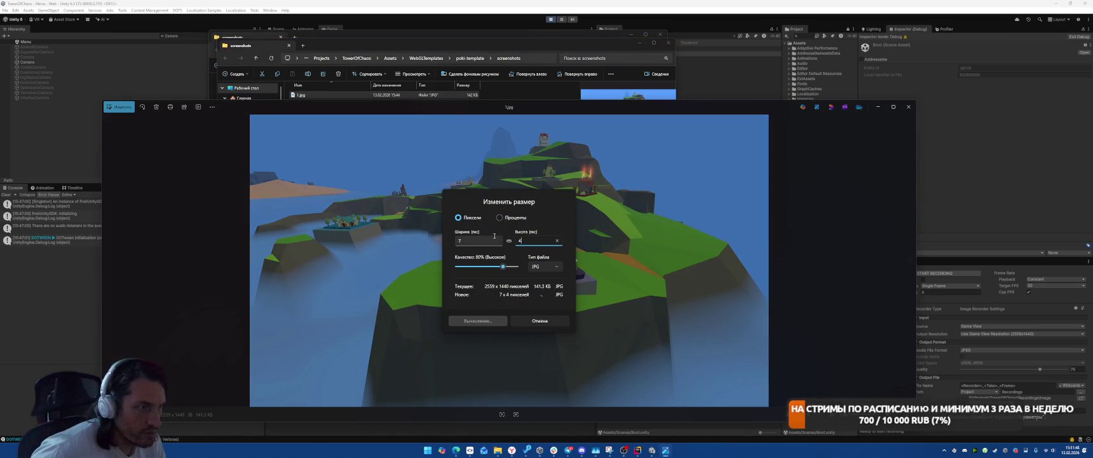
left_click(481, 319)
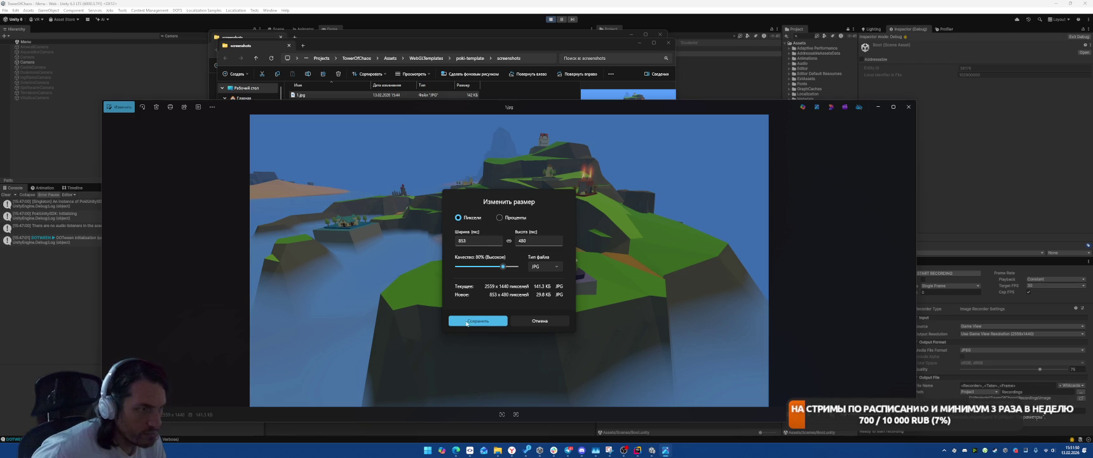
left_click(234, 160)
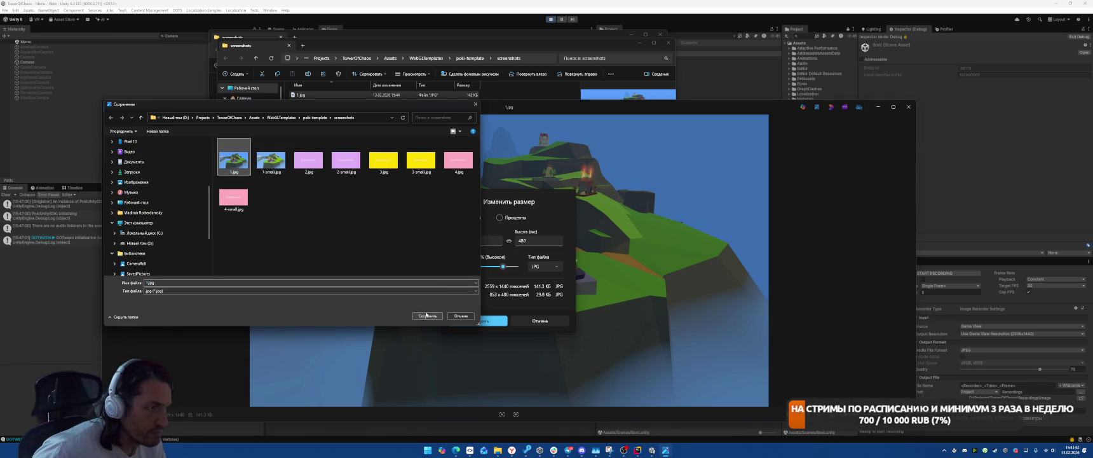
left_click(428, 315)
left_click(561, 224)
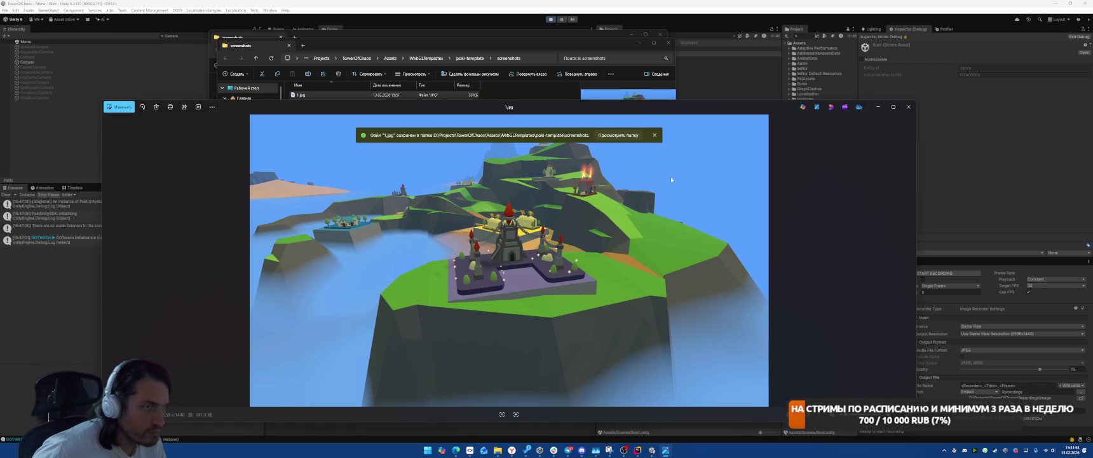
Confirm 1.jpg's new 29.7 KB details in Explorer, then bring up Toggl Track's Pomodoro break timer
left_click(893, 107)
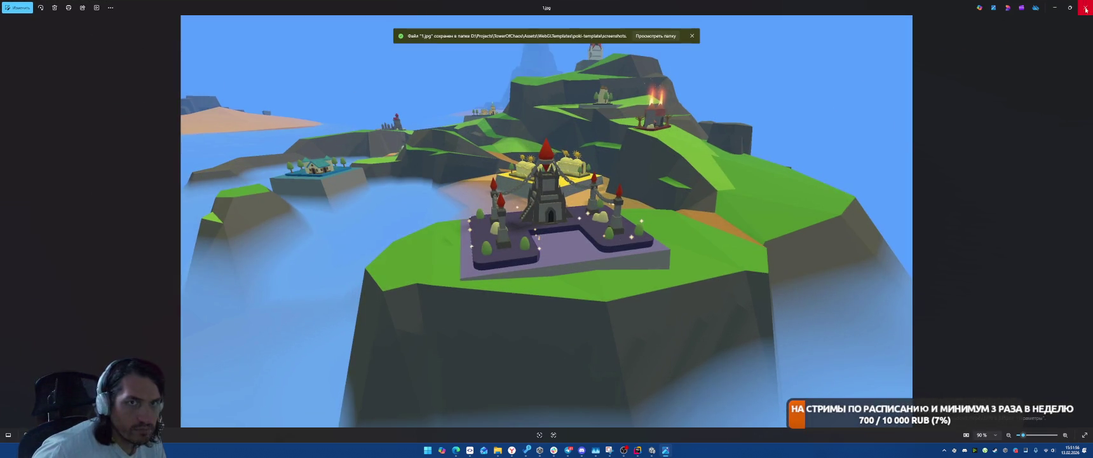
left_click(1086, 4)
left_click(409, 103)
key("Up")
key("Down")
key("Up")
key("Down")
key("Up")
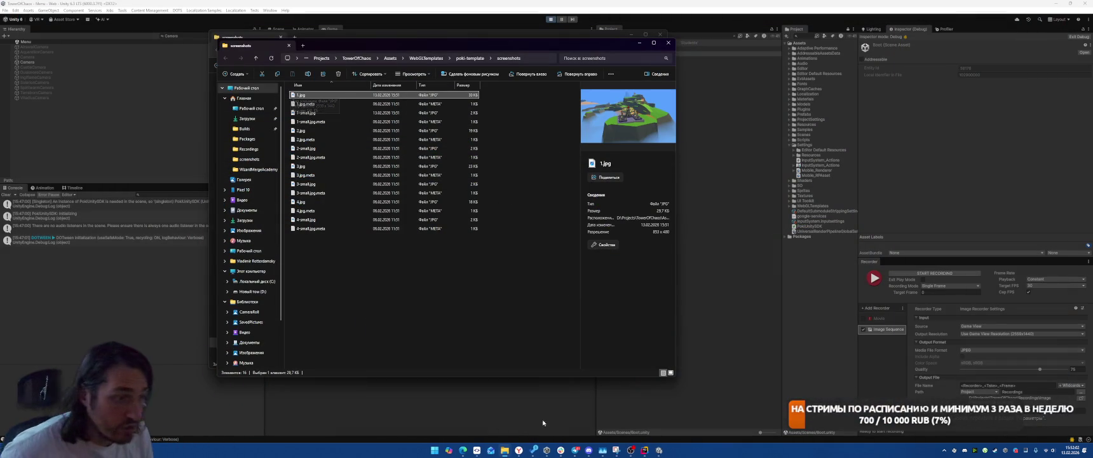
left_click(518, 449)
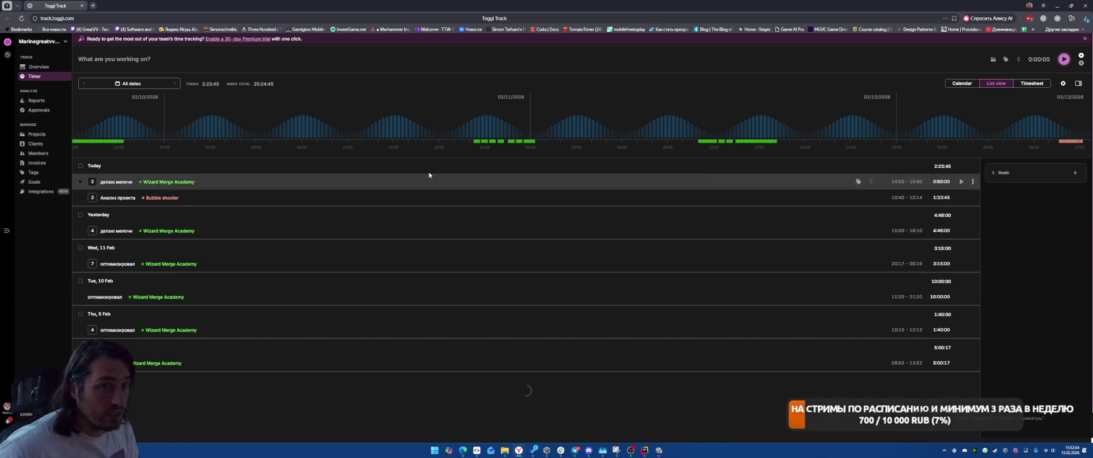
left_click(1058, 19)
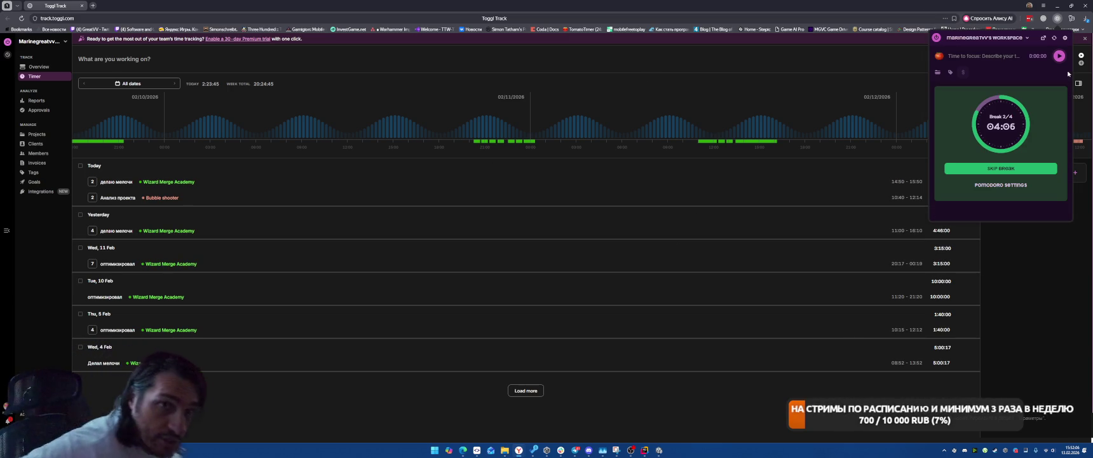
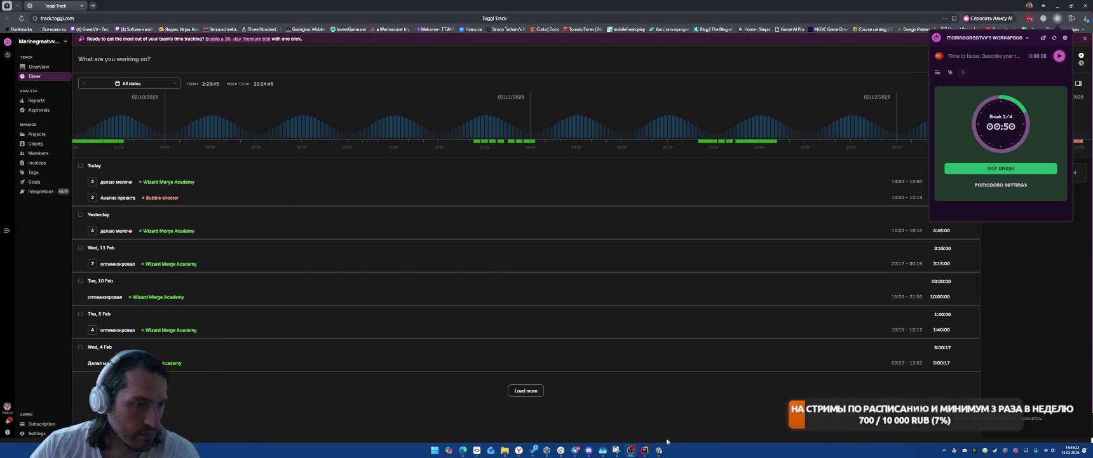
Bring Rider forward and scroll the CastleMetaUpgradeSystem Run method
left_click(645, 449)
scroll(739, 231, "down", 10)
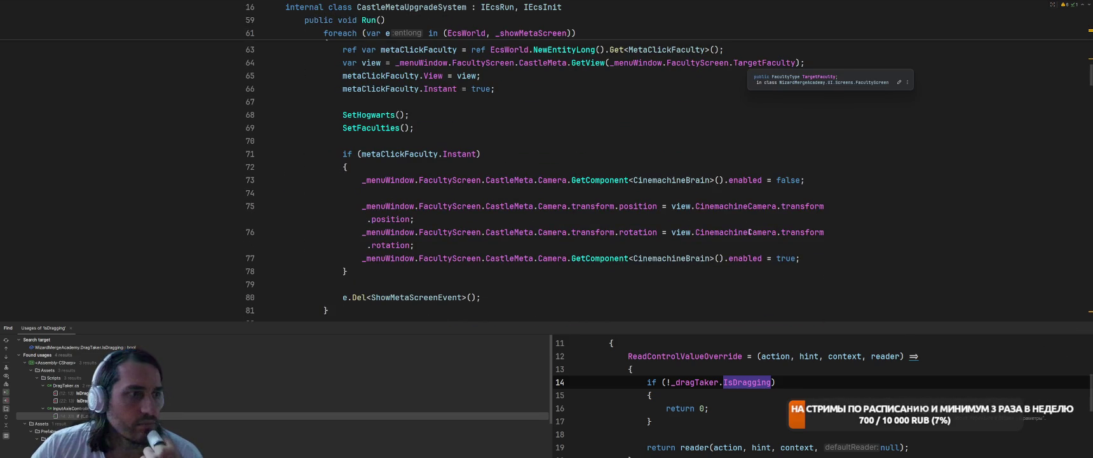
scroll(750, 232, "up", 12)
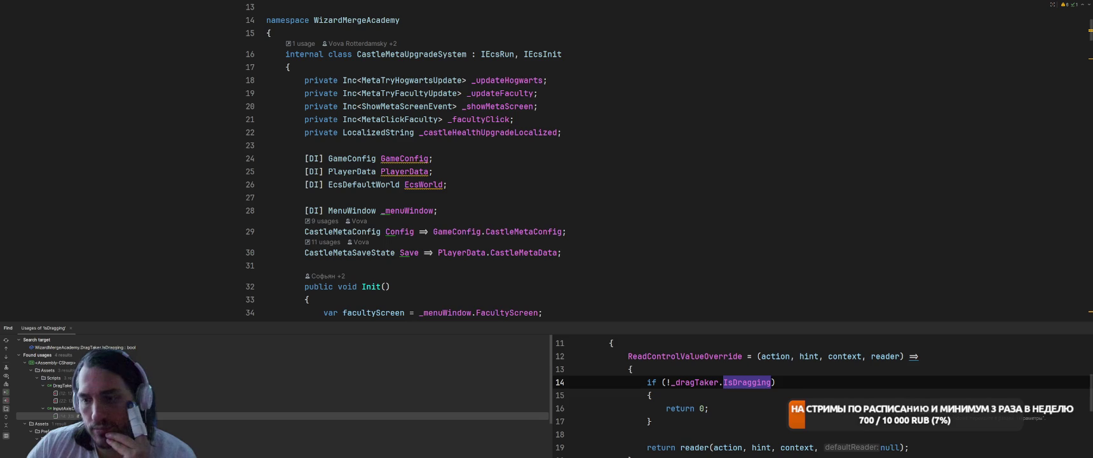
Restart the Toggl timer for 'делаю мелочи', then return to the Unity editor
key("alt+Tab")
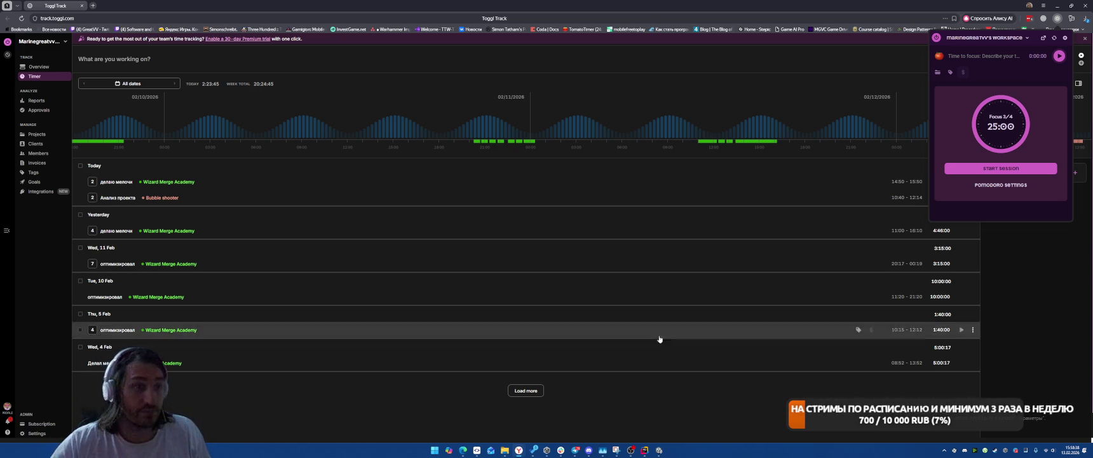
left_click(1076, 267)
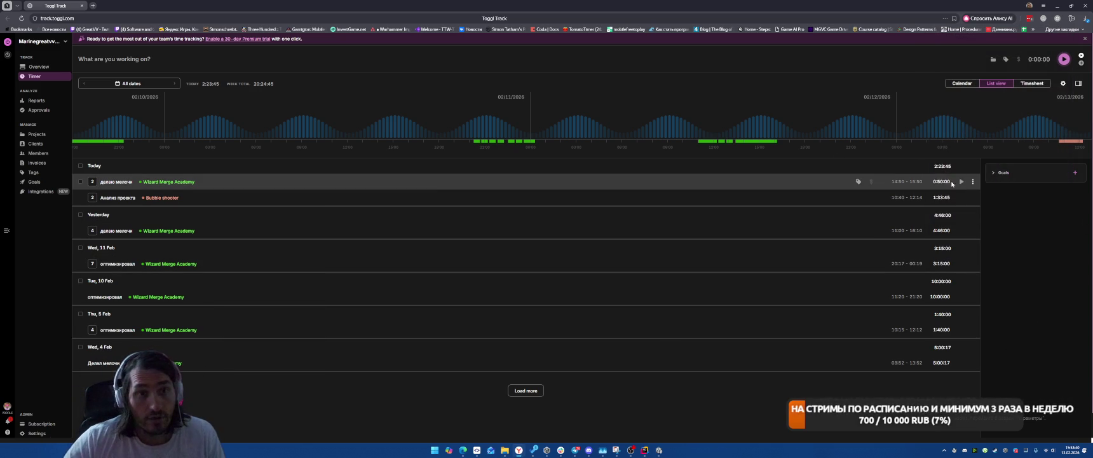
left_click(660, 449)
left_click(432, 321)
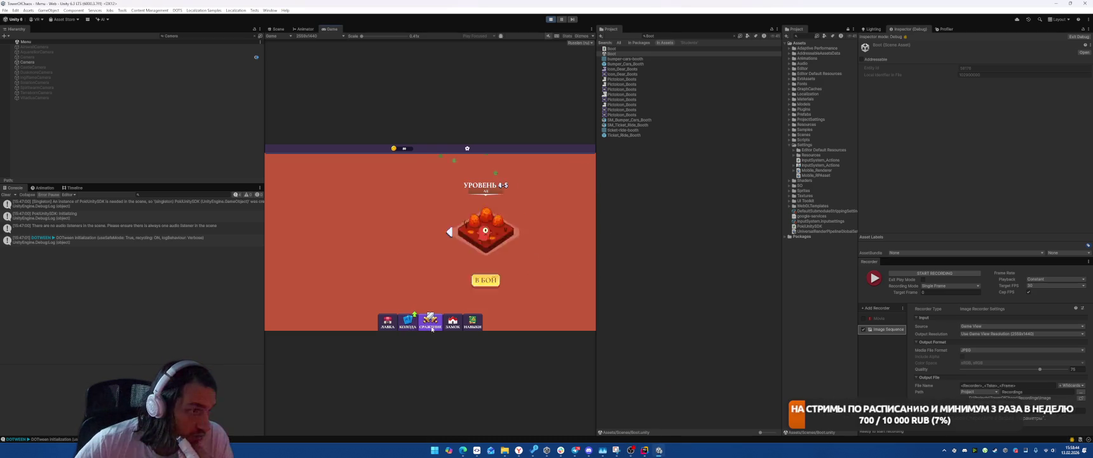
Open the battle screen in the running game
left_click(409, 321)
left_click(433, 321)
left_click(452, 322)
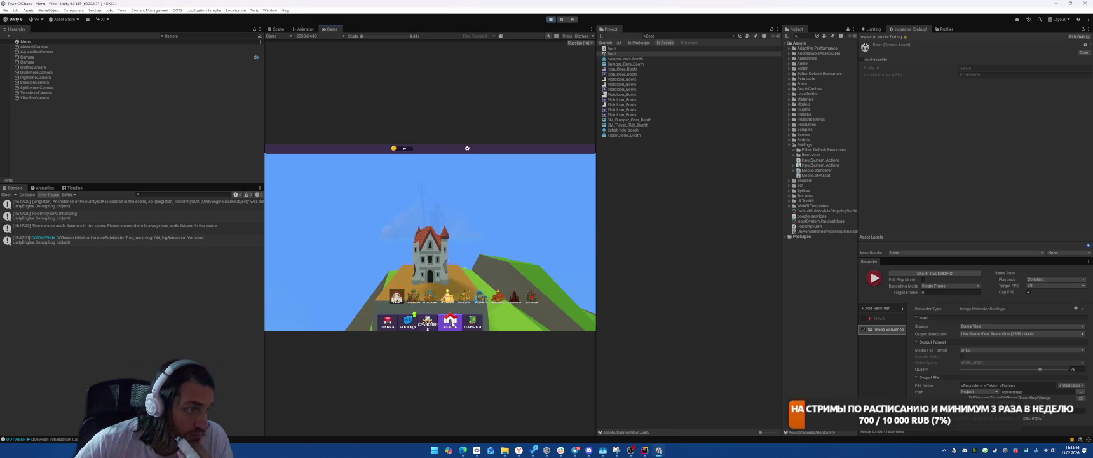
left_click(428, 325)
Step back to level 3-5, start the snowy battle and place the T-shaped piece
left_click(394, 233)
left_click(394, 232)
left_click(394, 232)
left_click(394, 232)
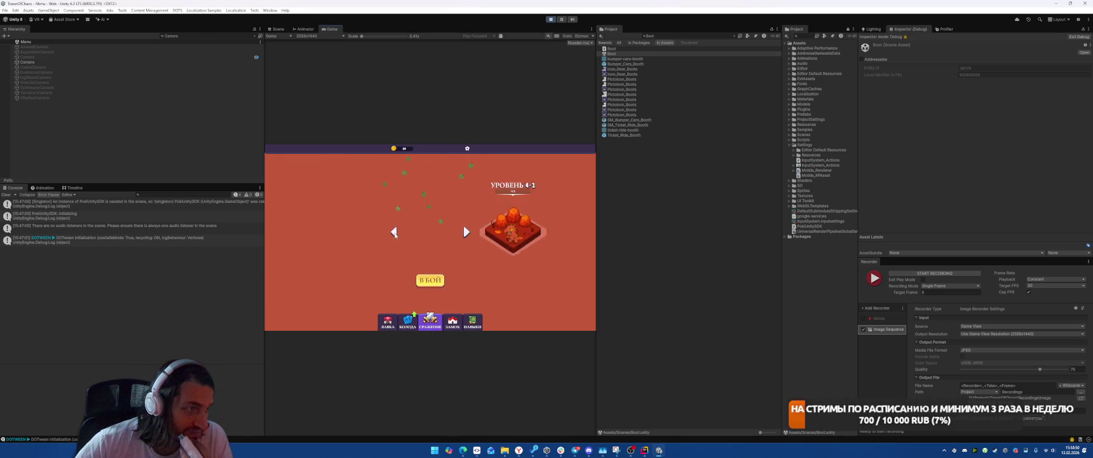
left_click(394, 233)
left_click(433, 284)
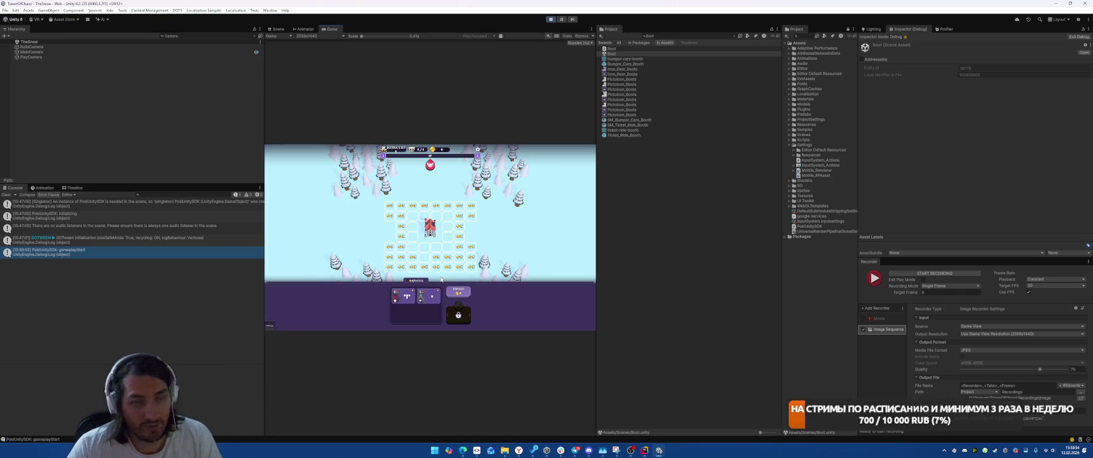
left_click_drag(407, 296, 422, 272)
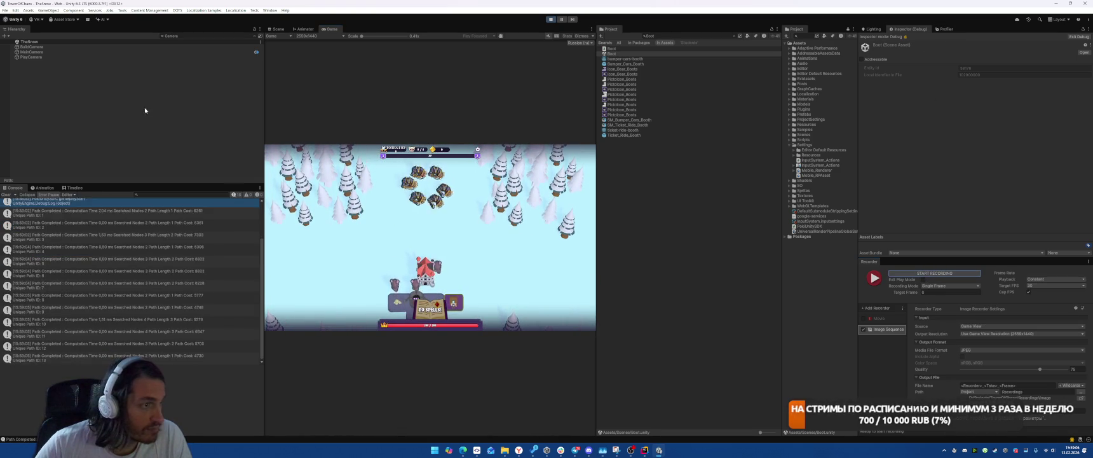
Clear the Hierarchy filter, expand TheSnow and inspect GameWindow(Clone), glancing at Lighting
left_click(254, 36)
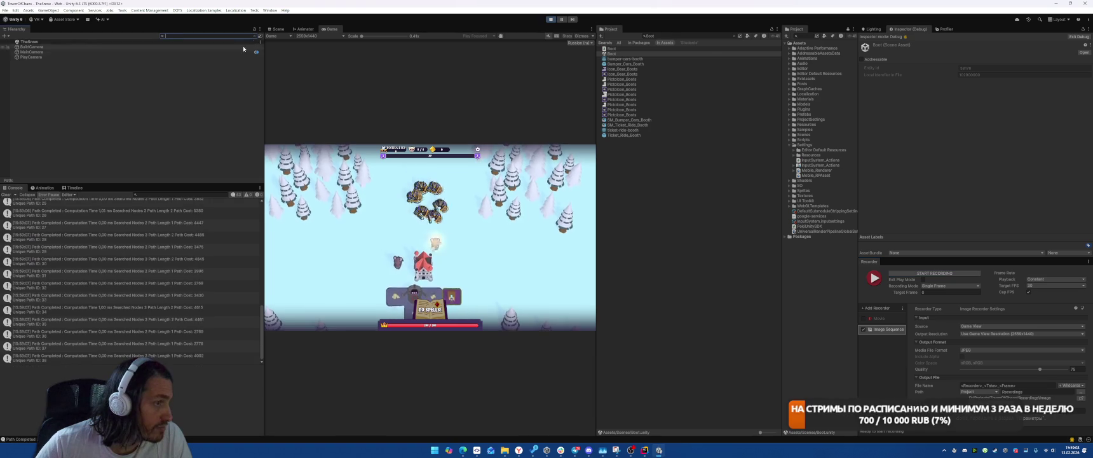
left_click(12, 41)
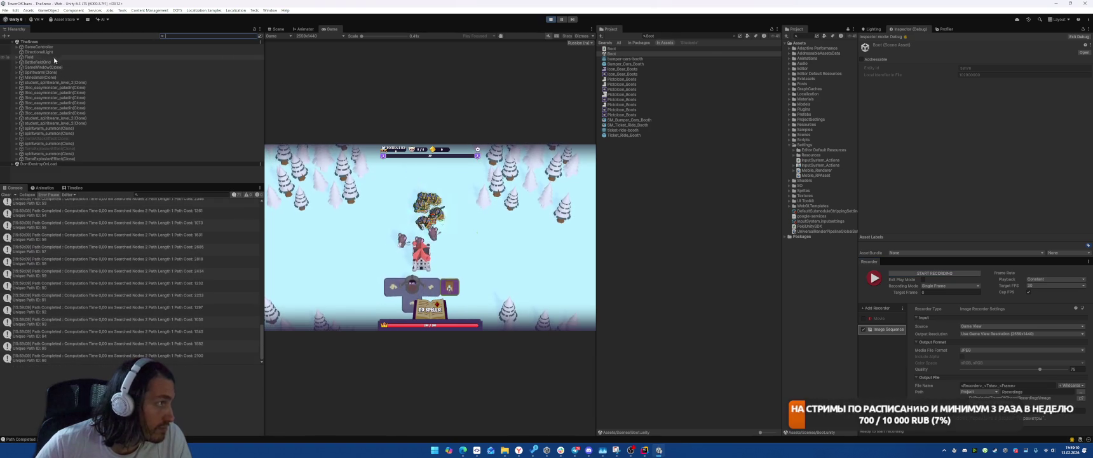
left_click(58, 68)
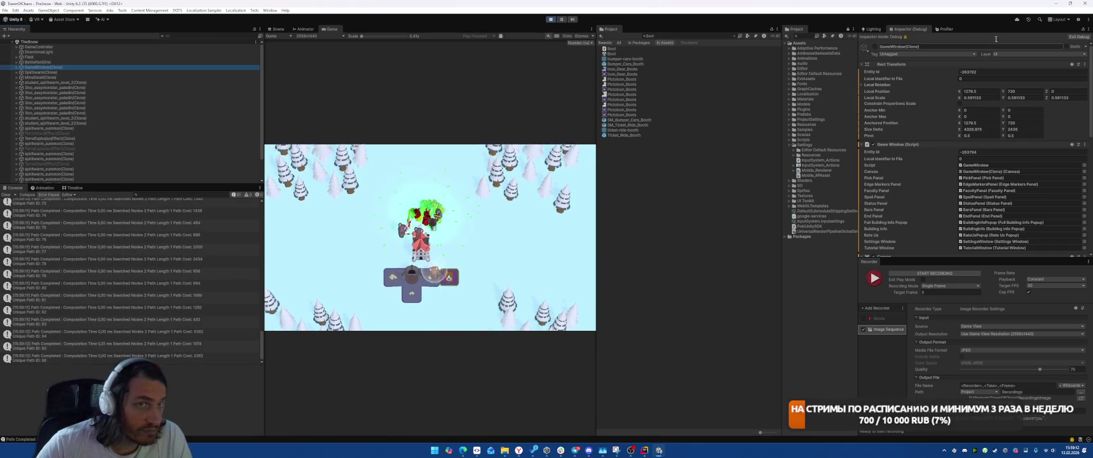
left_click(943, 29)
left_click(871, 30)
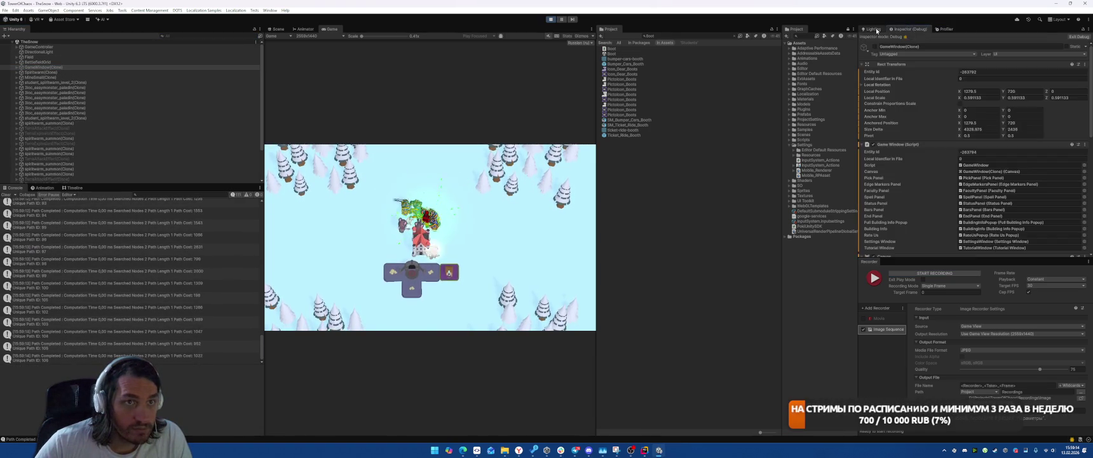
left_click(907, 29)
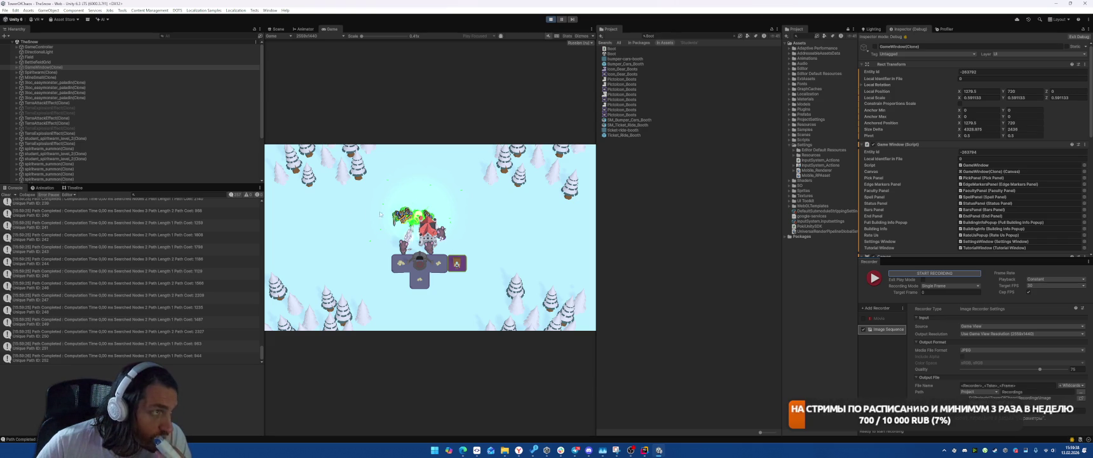
Raise the Game view scale, then orbit the Scene view around the battlefield
left_click_drag(361, 36, 380, 36)
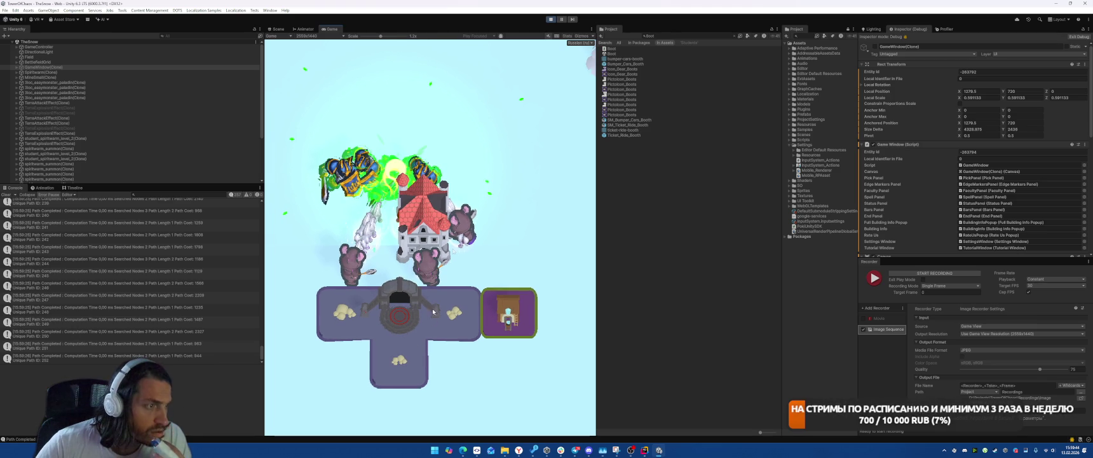
left_click(278, 29)
left_click_drag(468, 233, 500, 224)
scroll(499, 225, "up", 10)
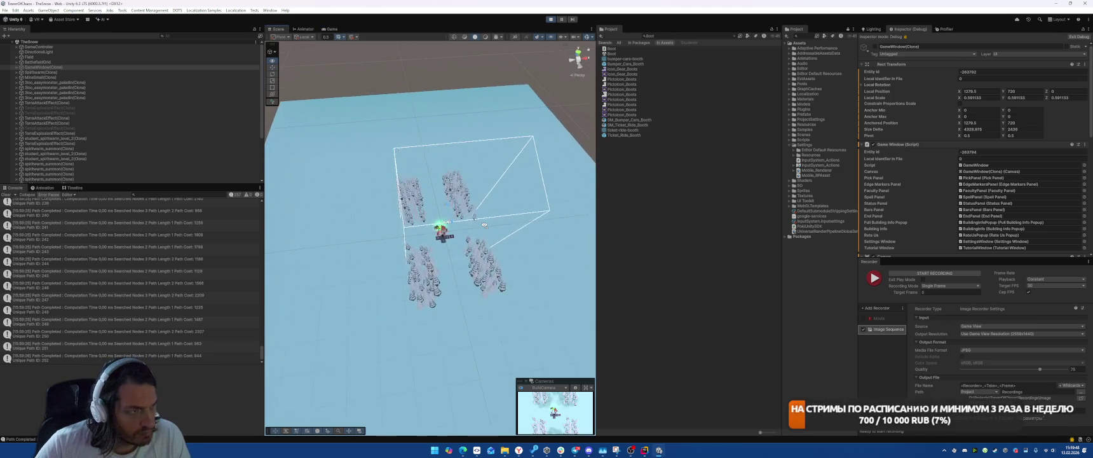
Select Spiritwarm_1 and locate its Spiritwarm material in the Project
scroll(497, 234, "up", 3)
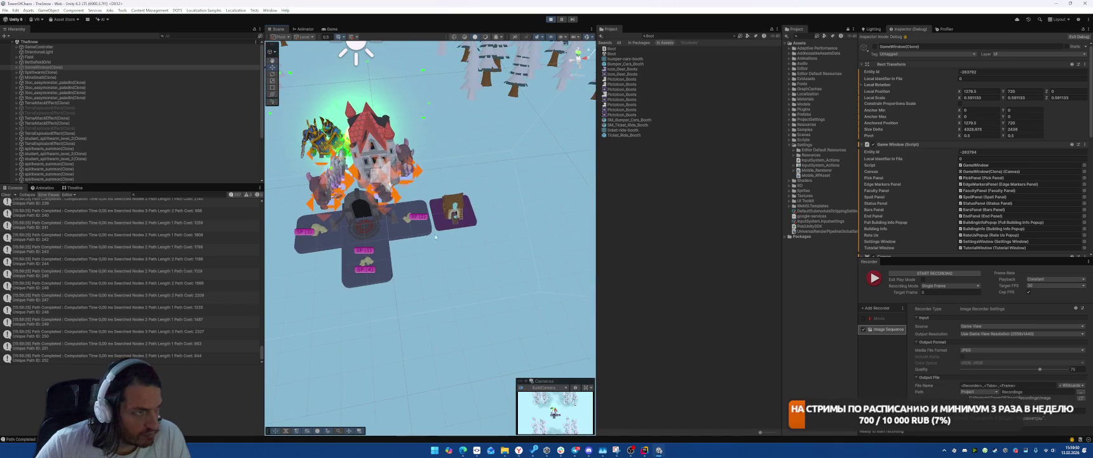
key("w")
left_click(369, 146)
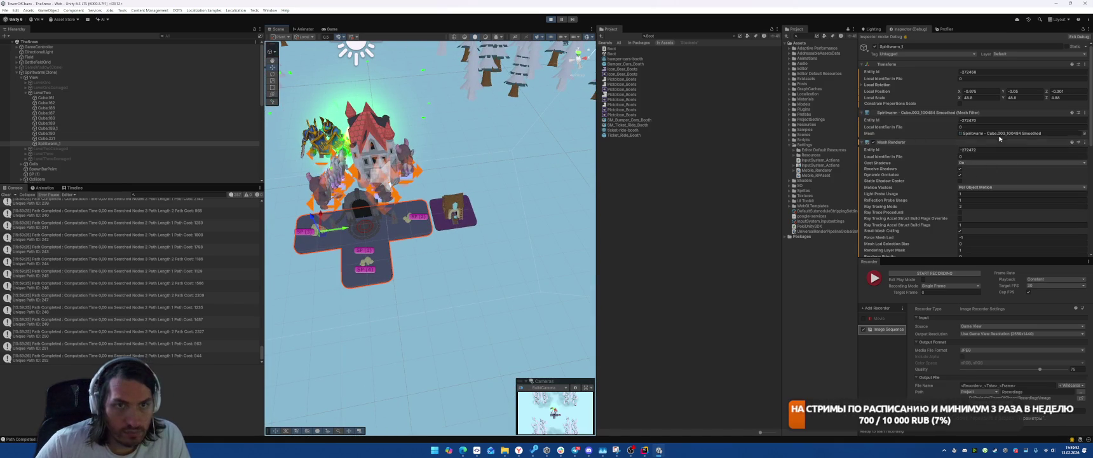
left_click(1076, 38)
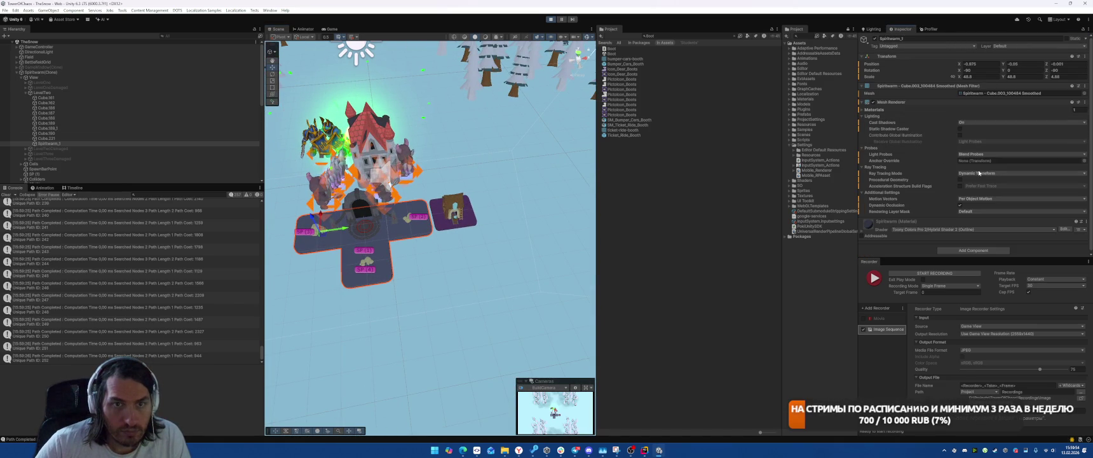
left_click(875, 110)
left_click(983, 118)
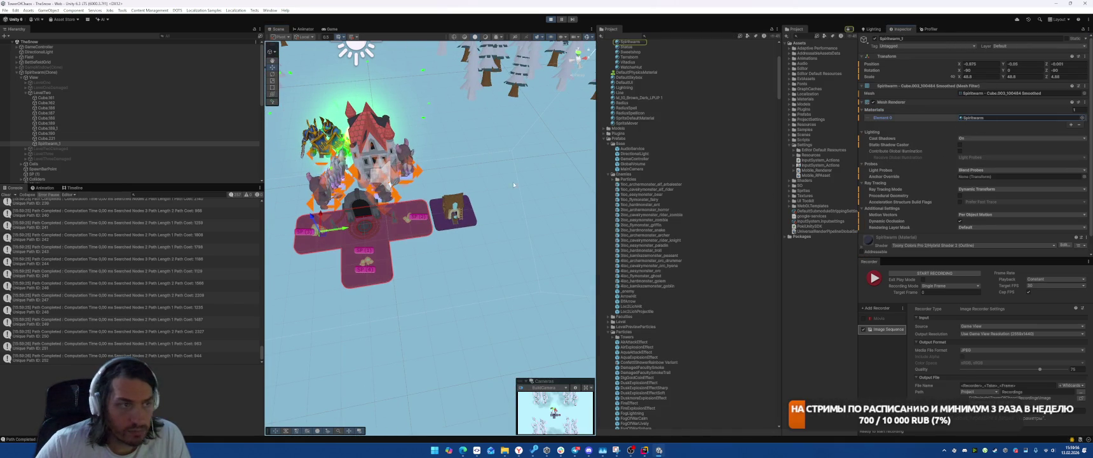
Select the first placeholder material and dock the Recorder panel as its own tab
scroll(665, 128, "up", 3)
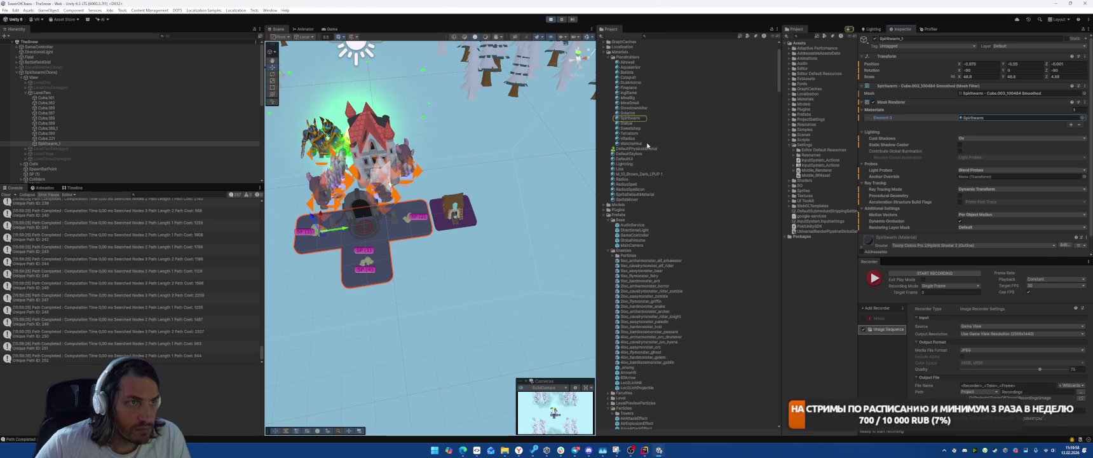
scroll(647, 146, "up", 2)
left_click(628, 109)
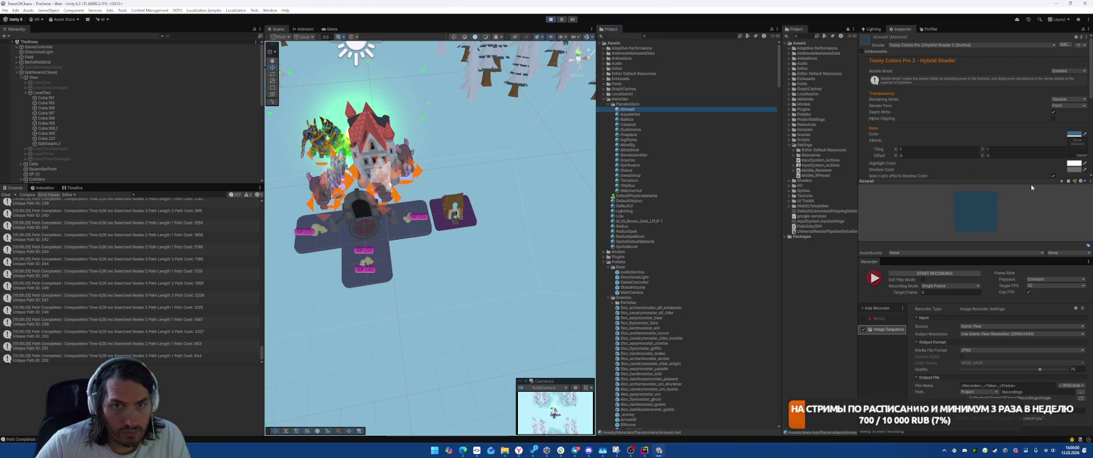
mouse_move(869, 262)
left_mouse_down()
mouse_move(952, 75)
mouse_move(953, 29)
left_mouse_up()
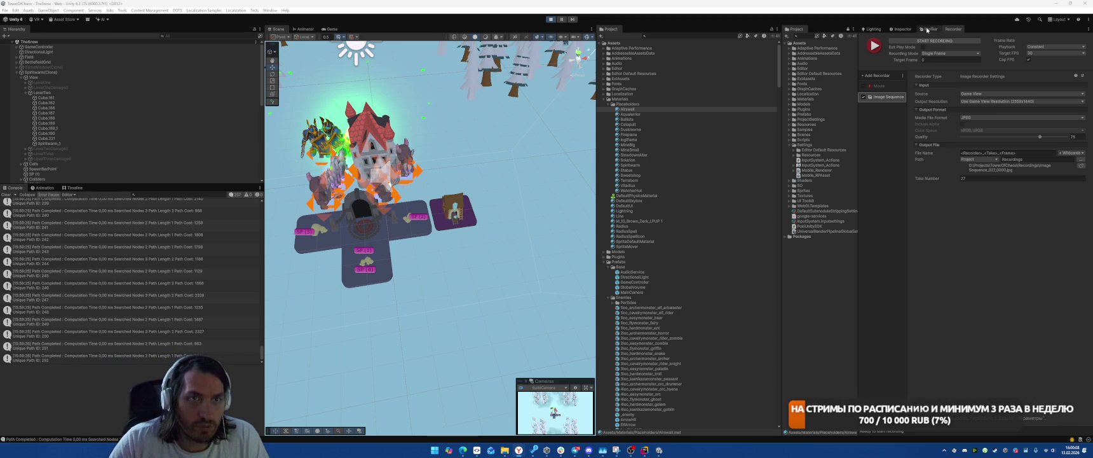
Select all 17 placeholder materials, set outline pixel size Constant and width 0.78
left_click(901, 29)
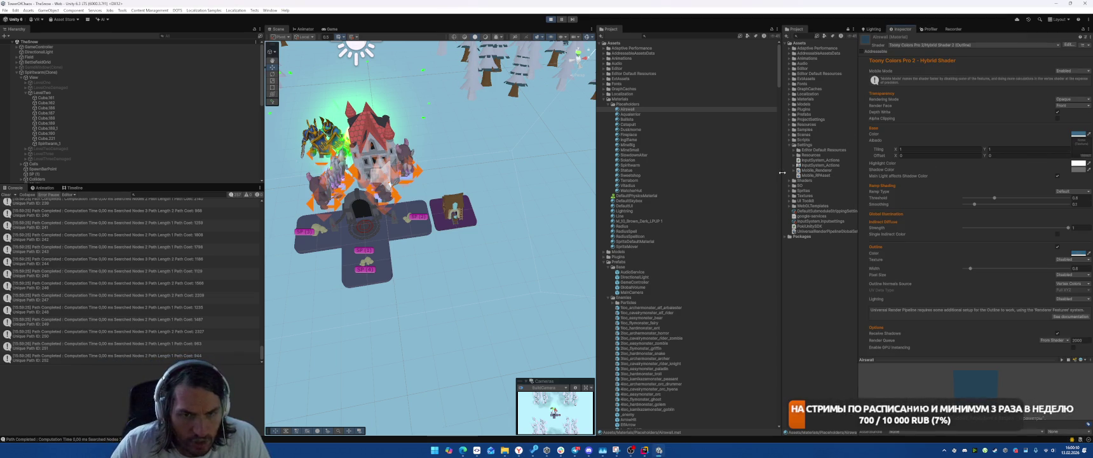
left_click(639, 191, "shift")
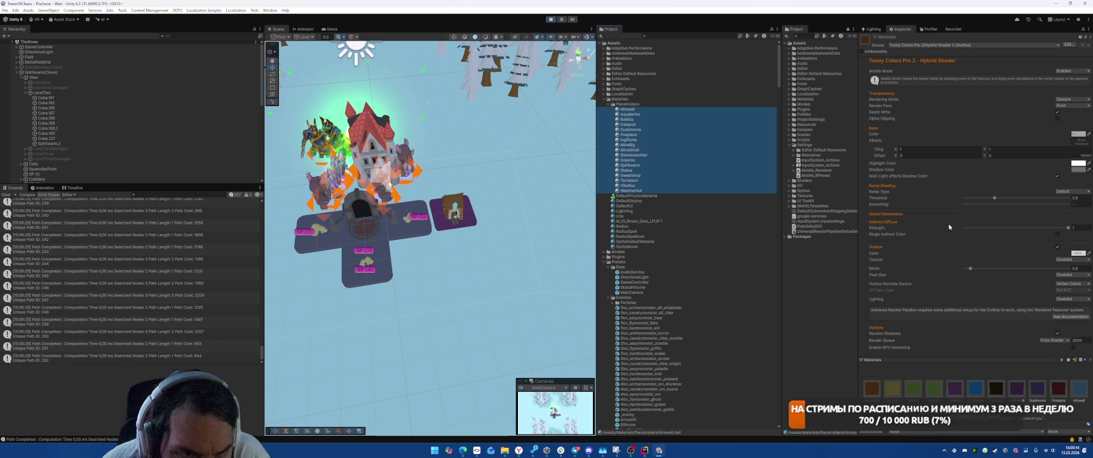
left_click(1059, 274)
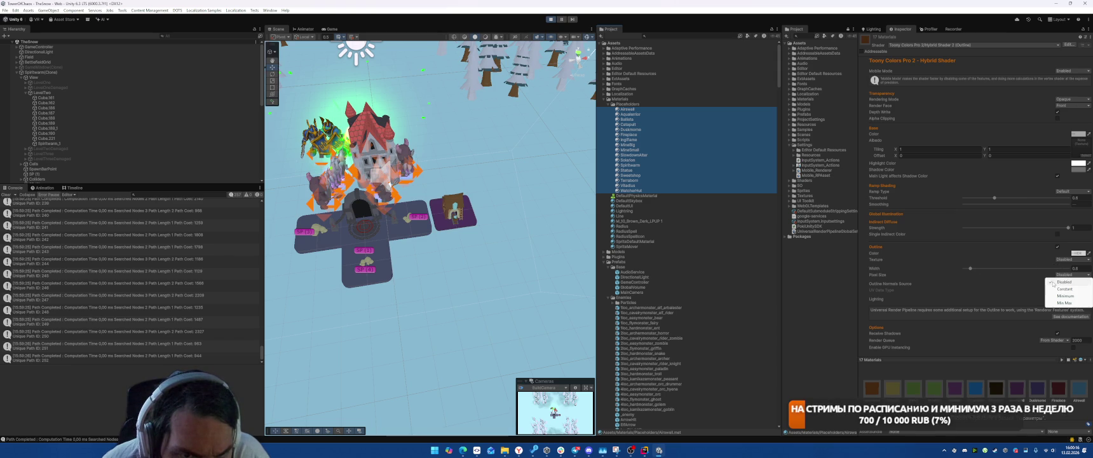
left_click(1058, 289)
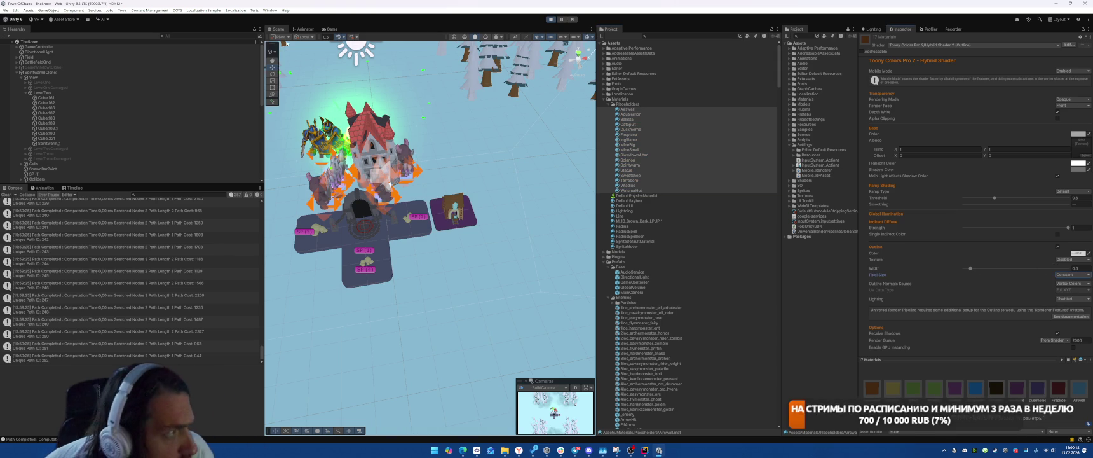
left_click(327, 30)
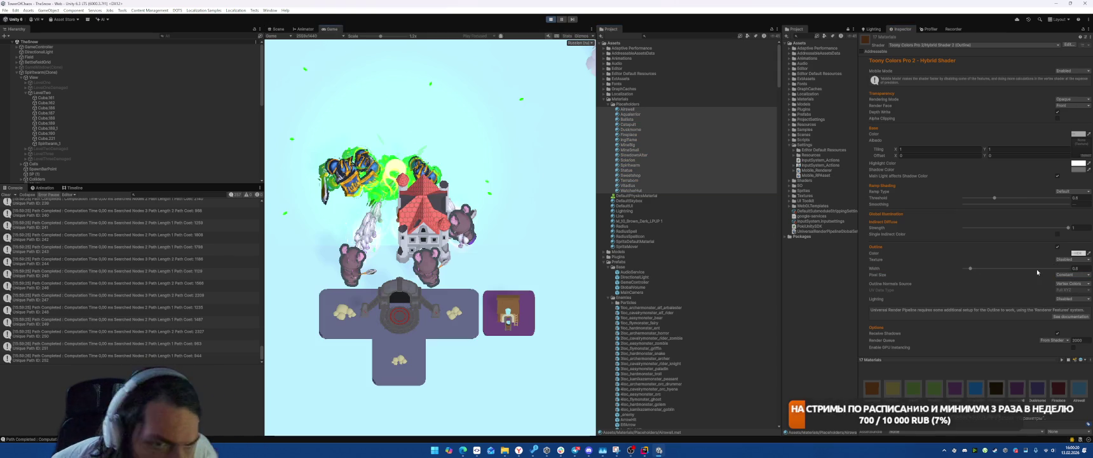
mouse_move(972, 269)
left_mouse_down()
mouse_move(1045, 270)
mouse_move(982, 270)
mouse_move(1036, 276)
left_mouse_up()
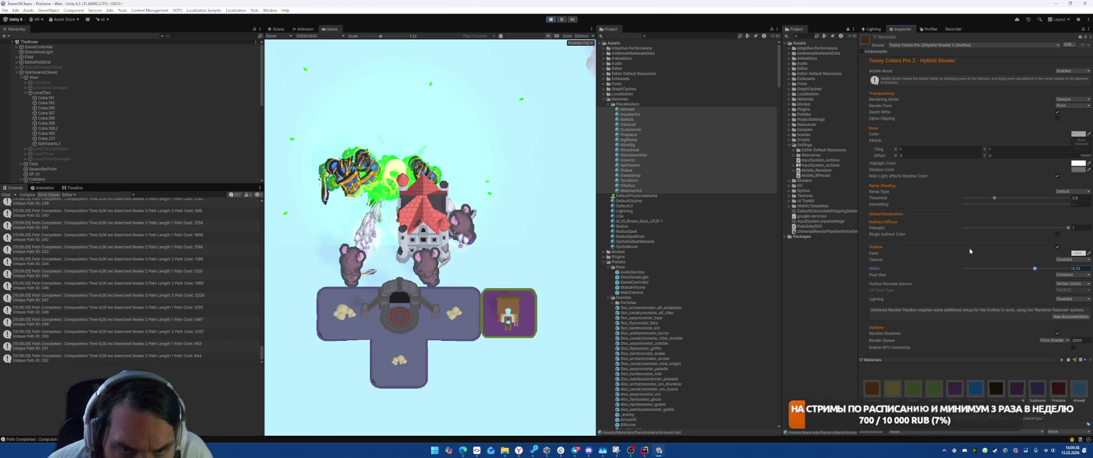
Try Normal, Tangents and UV1 outline normals sources, then return to Vertex Colors
left_click(1073, 283)
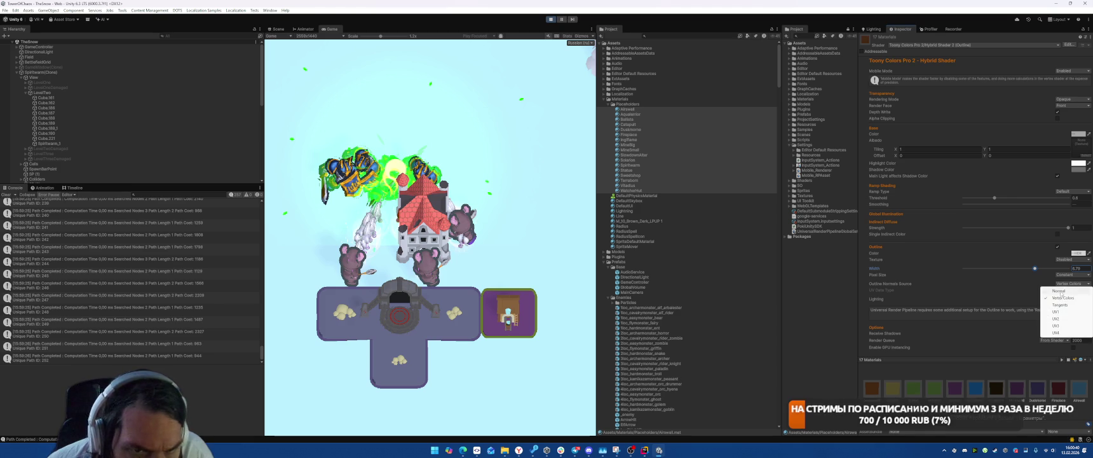
left_click(1062, 292)
left_click(1073, 283)
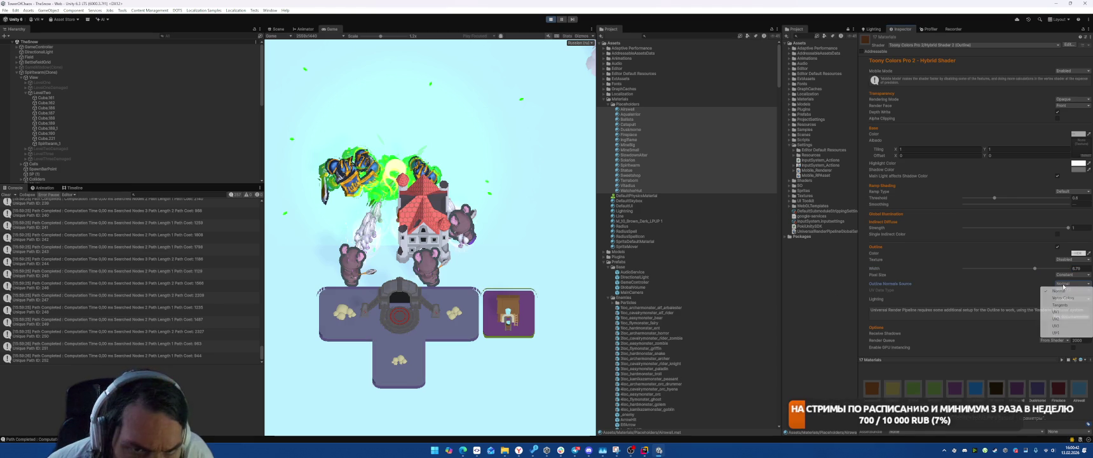
left_click(1061, 304)
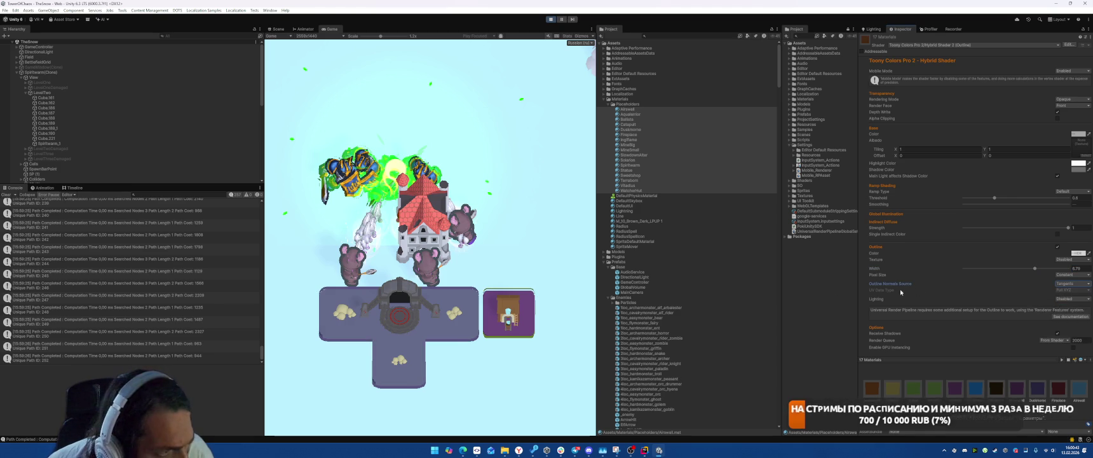
left_click(1073, 283)
left_click(1058, 312)
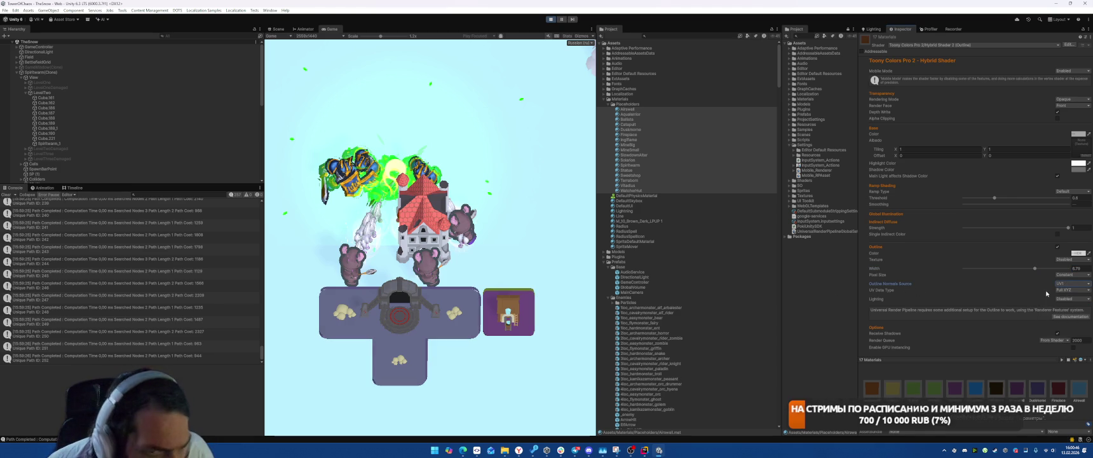
left_click(1073, 284)
left_click(1058, 296)
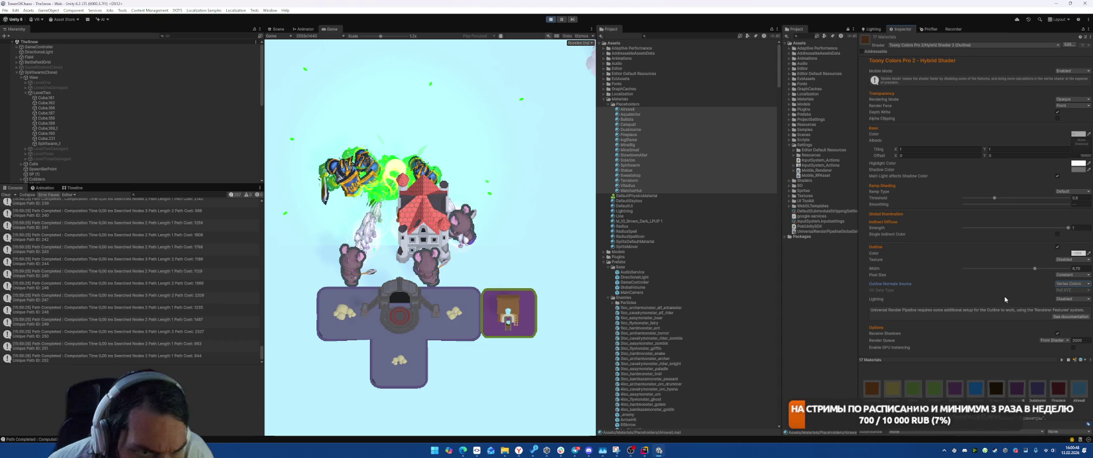
Light the outline by the main directional light, then turn outline lighting off again
left_click(1073, 299)
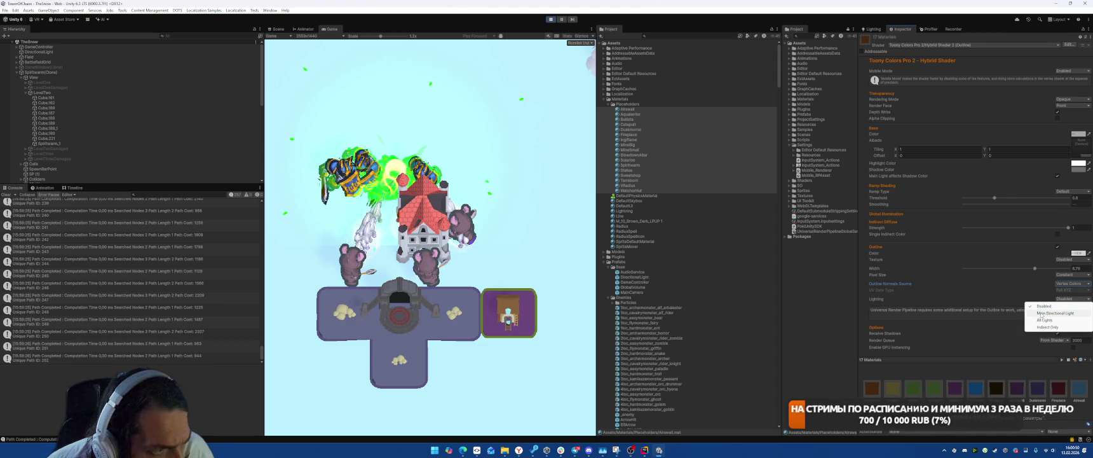
left_click(1043, 313)
left_click(1071, 299)
left_click(1044, 305)
Set outline pixel size to Min Max with Maximum Width (Pixels) 5
left_click(1071, 275)
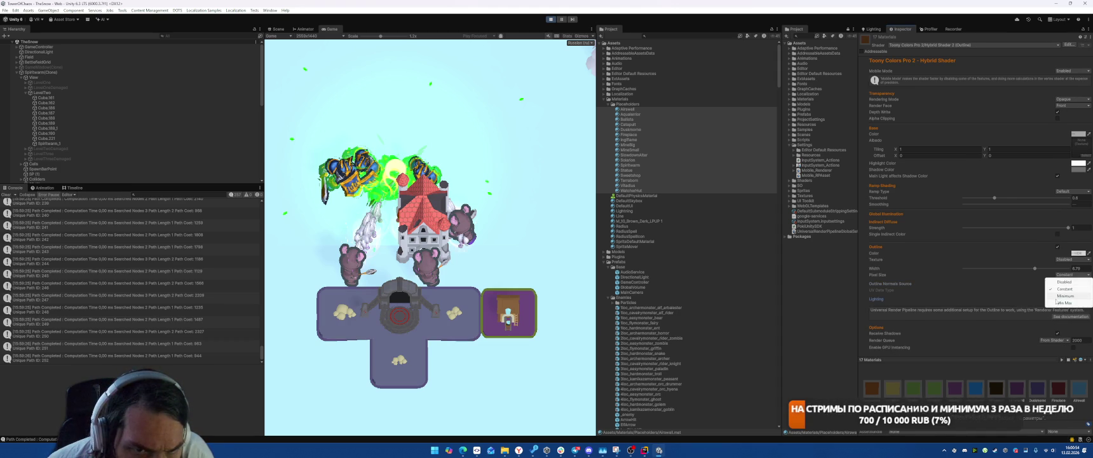
left_click(1055, 289)
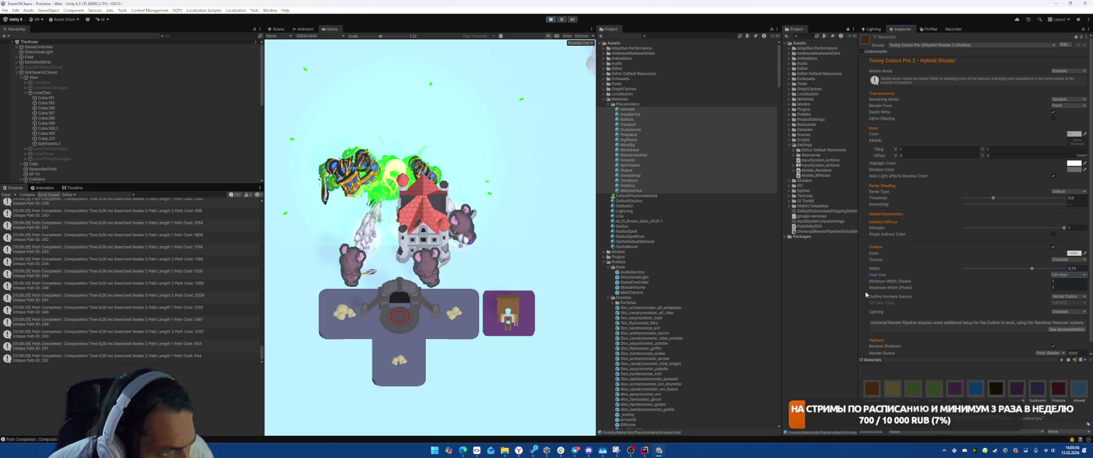
type("5")
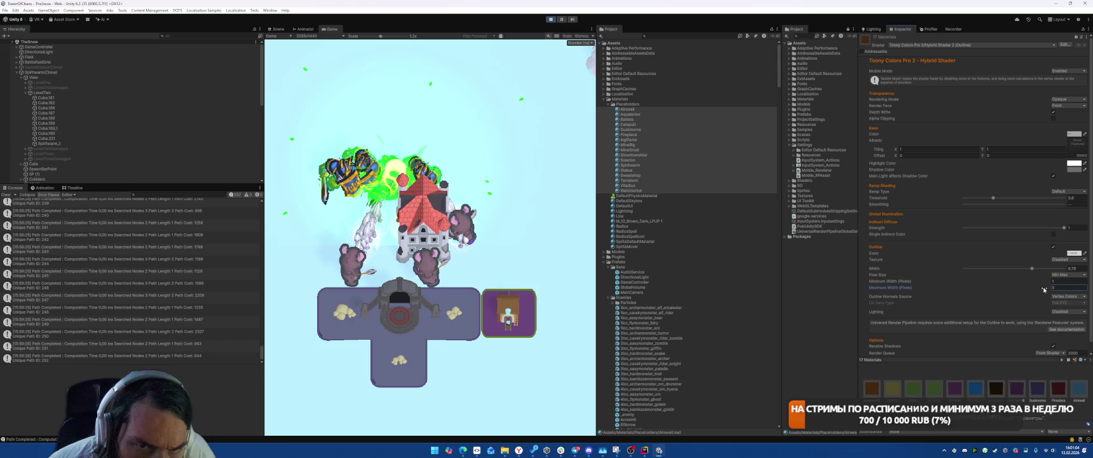
mouse_move(1045, 290)
left_mouse_down()
mouse_move(1020, 291)
mouse_move(1040, 291)
left_mouse_up()
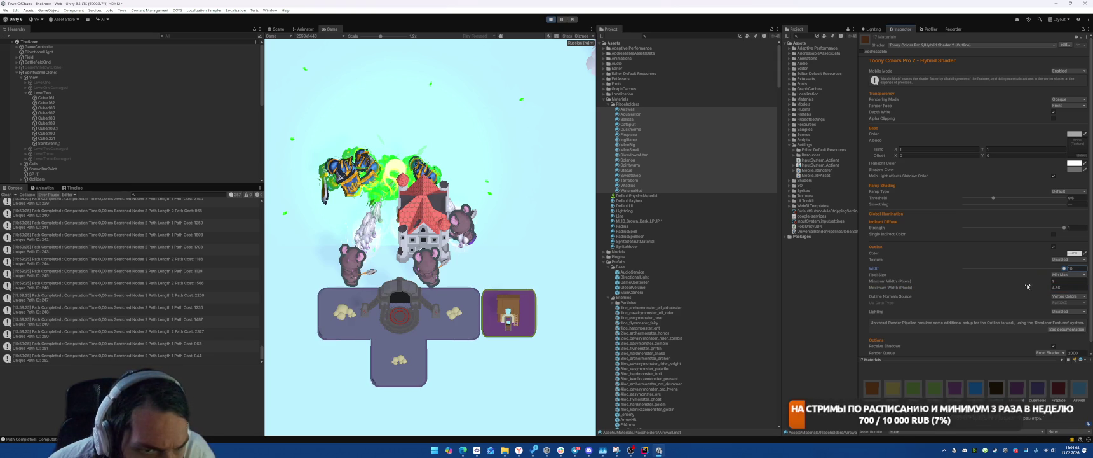
left_click(1053, 281)
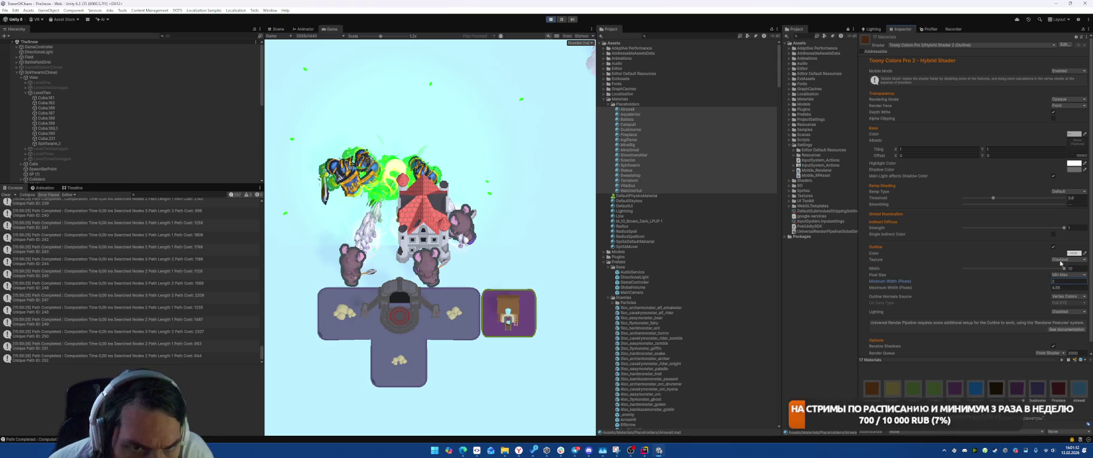
type("5")
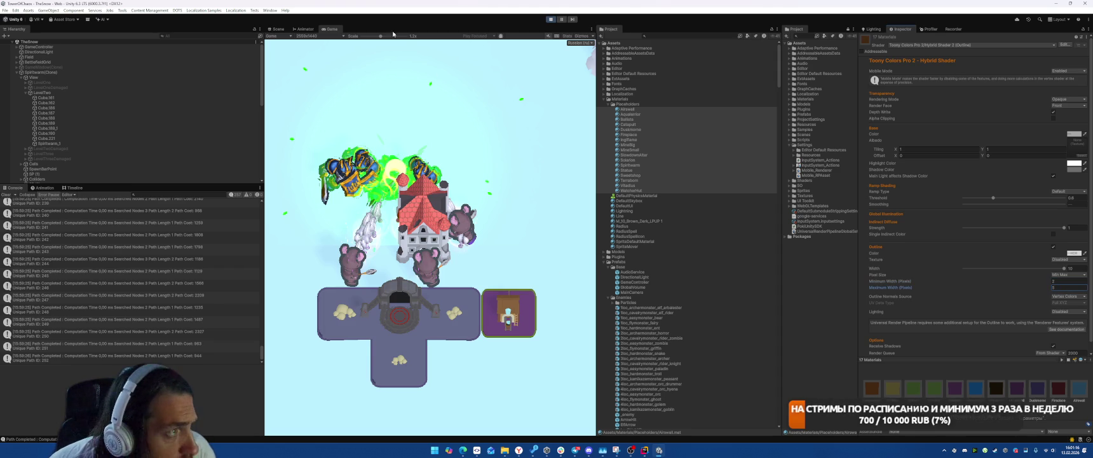
left_click_drag(381, 37, 355, 41)
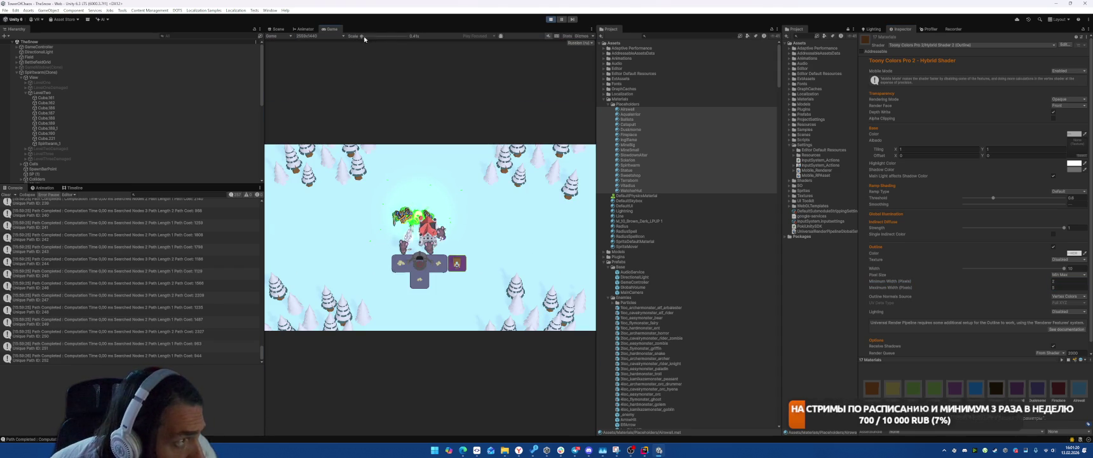
Uncheck the material's Outline, then stop and restart Play mode
left_click(1053, 246)
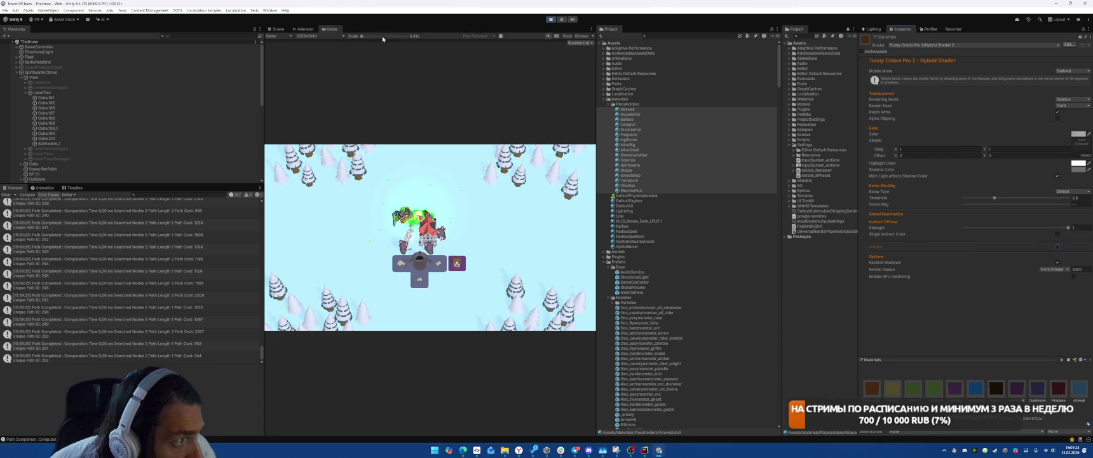
mouse_move(364, 39)
left_mouse_down()
mouse_move(382, 37)
mouse_move(362, 38)
left_mouse_up()
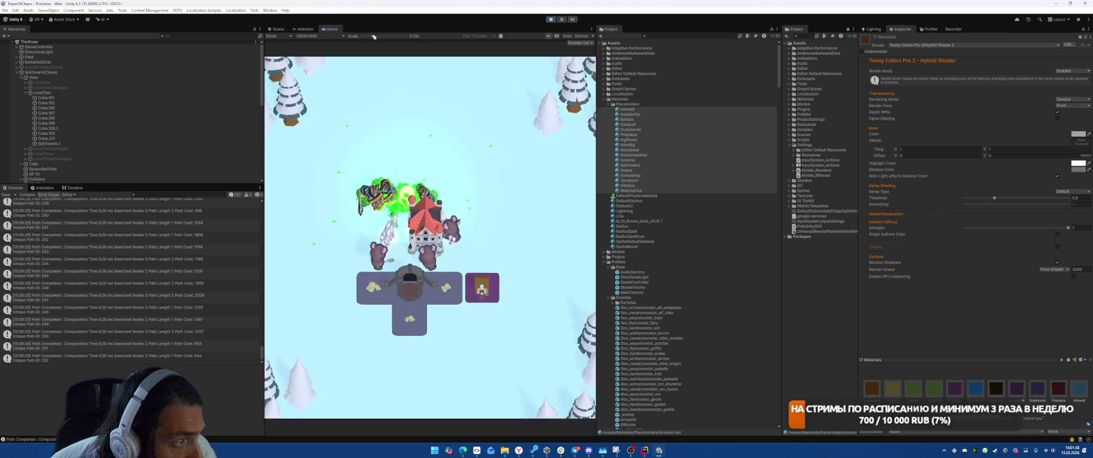
left_click(552, 19)
left_click(554, 22)
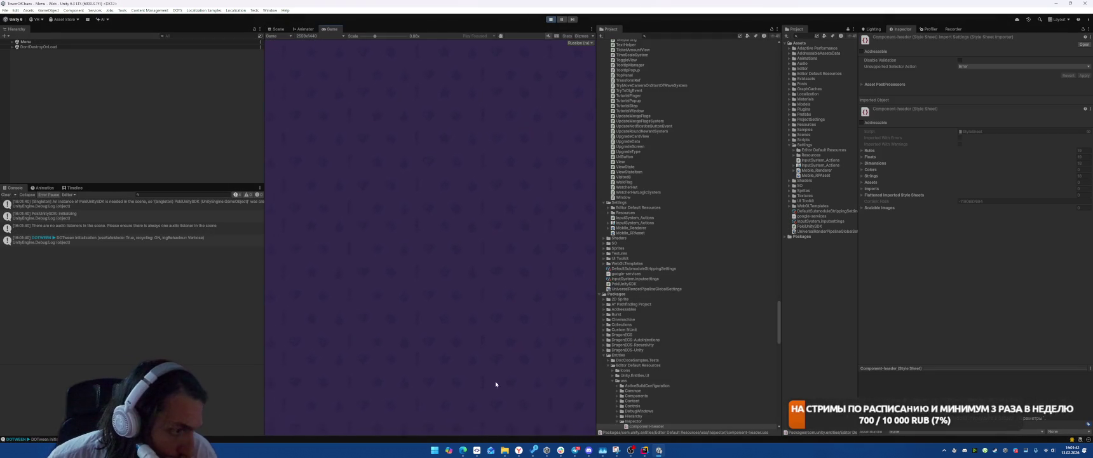
Grant test coins and buy castle upgrades in the running game
left_click(473, 304)
left_click(439, 208)
left_click(383, 51)
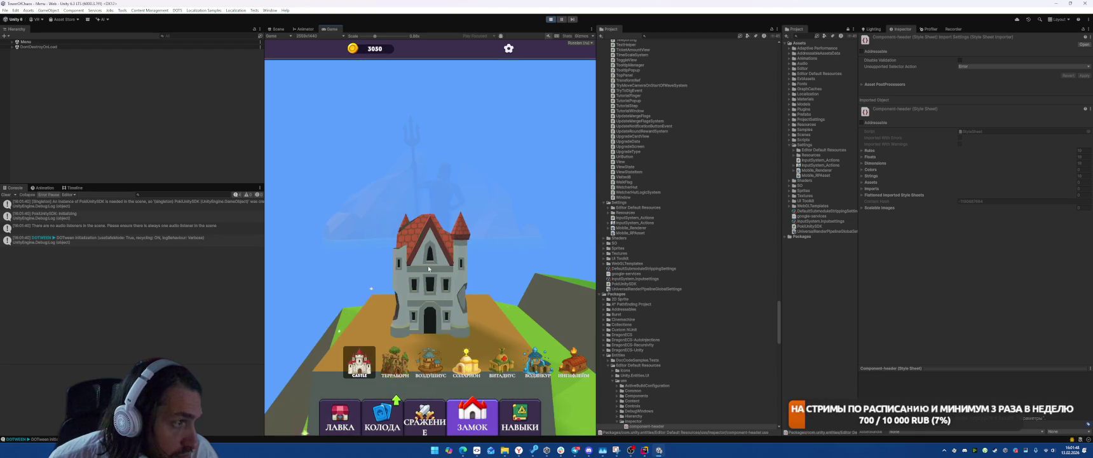
left_click(430, 261)
left_click(443, 203)
left_click(443, 204)
left_click(443, 204)
left_click(443, 218)
left_click(444, 234)
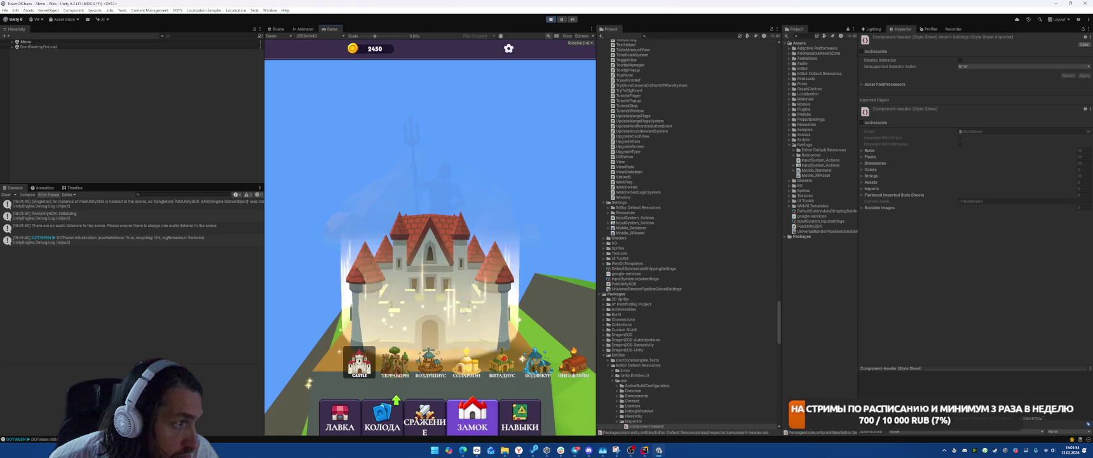
Enter the TheHell battle, place and merge towers into a two-star tower, and start the wave
left_click(424, 416)
left_click(431, 331)
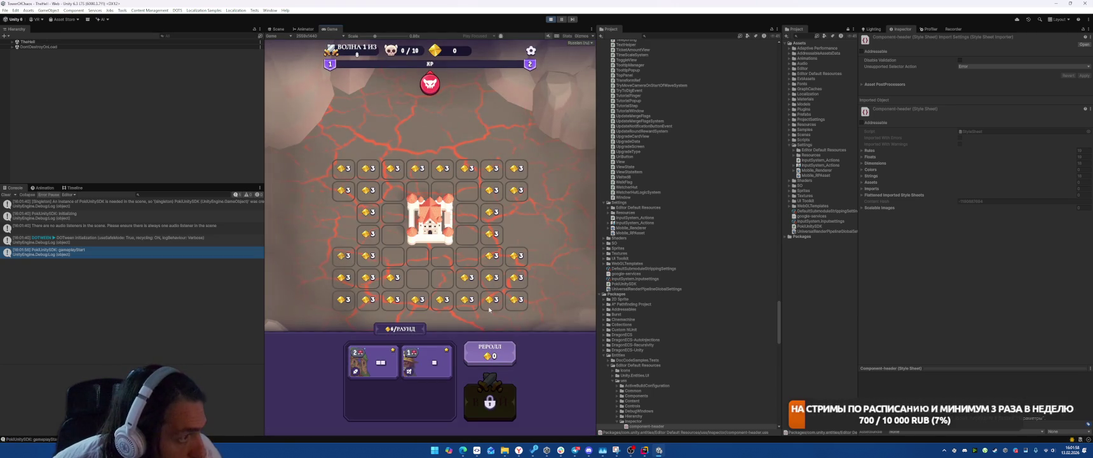
left_click_drag(374, 362, 405, 185)
left_click_drag(431, 361, 467, 189)
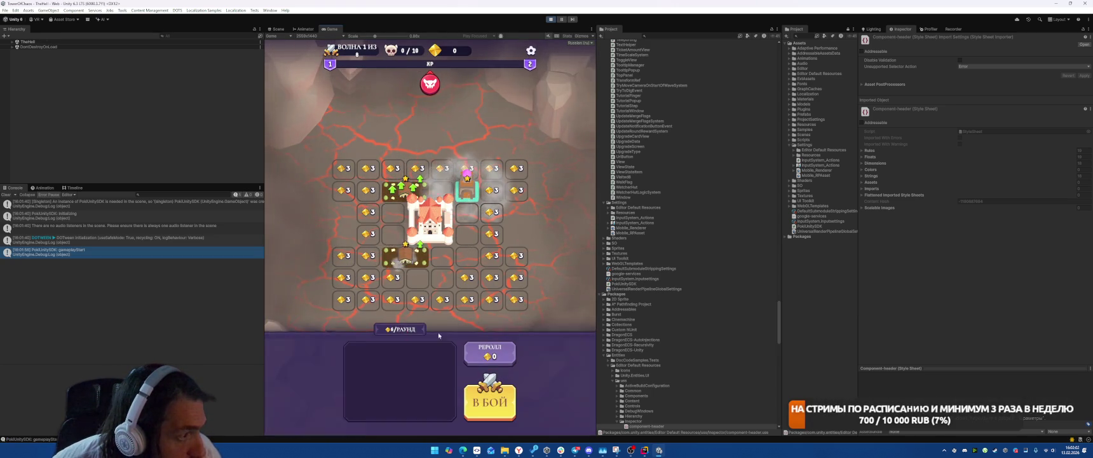
left_click_drag(438, 365, 455, 310)
left_click_drag(405, 257, 405, 210)
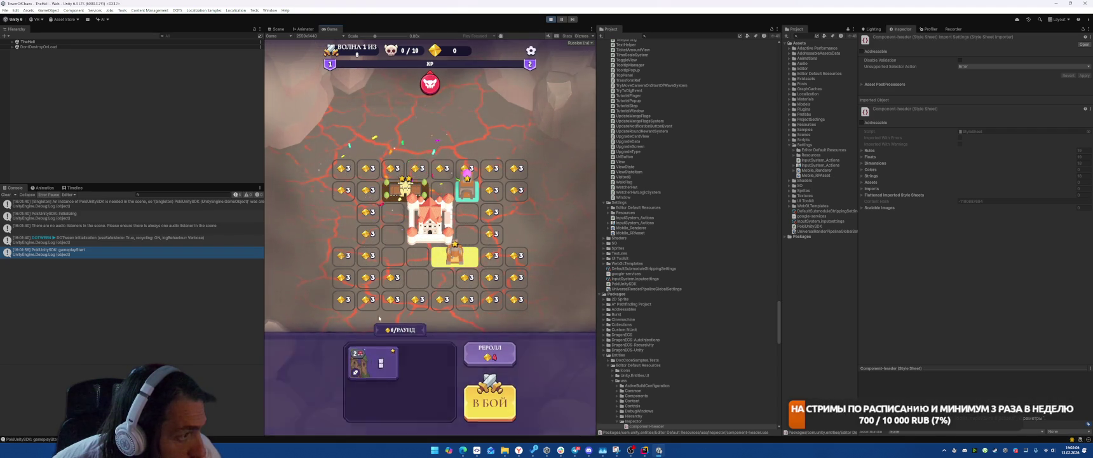
left_click_drag(375, 359, 393, 213)
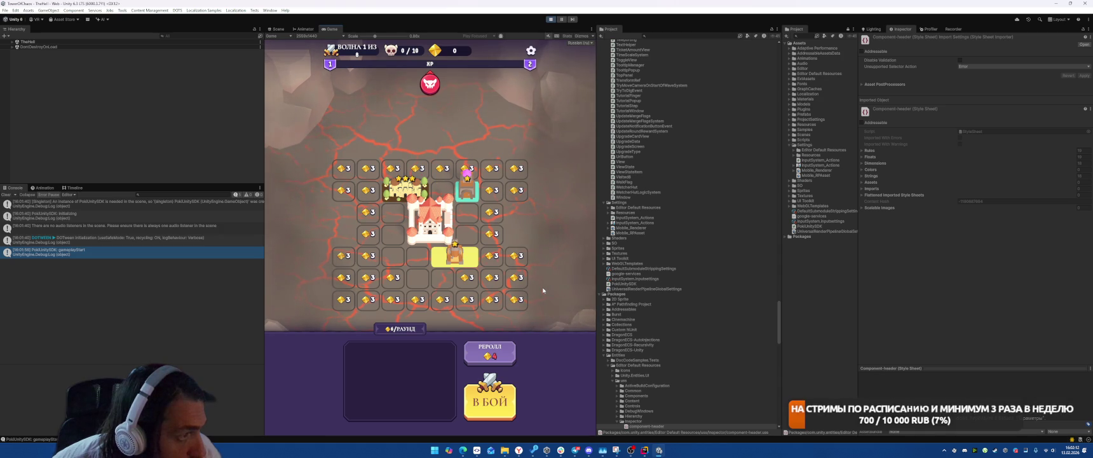
left_click(491, 407)
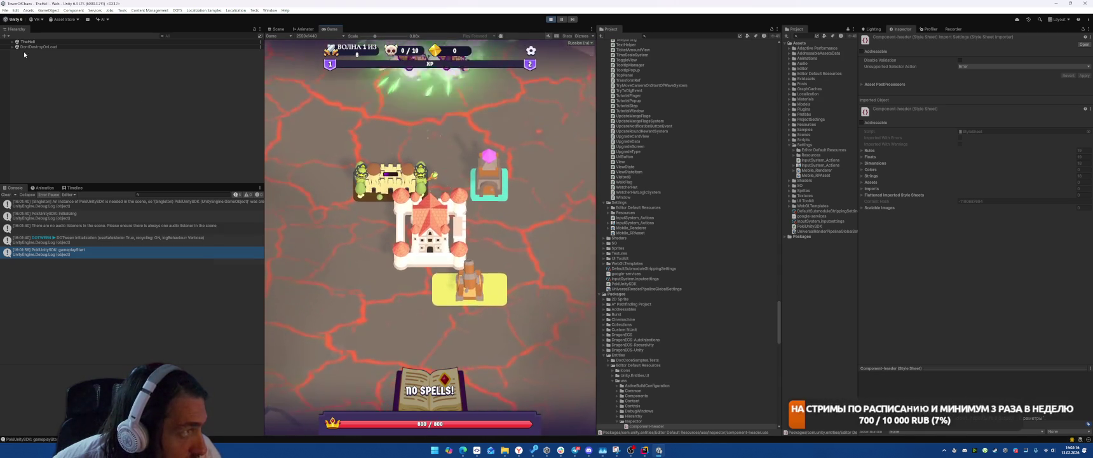
left_click(44, 67)
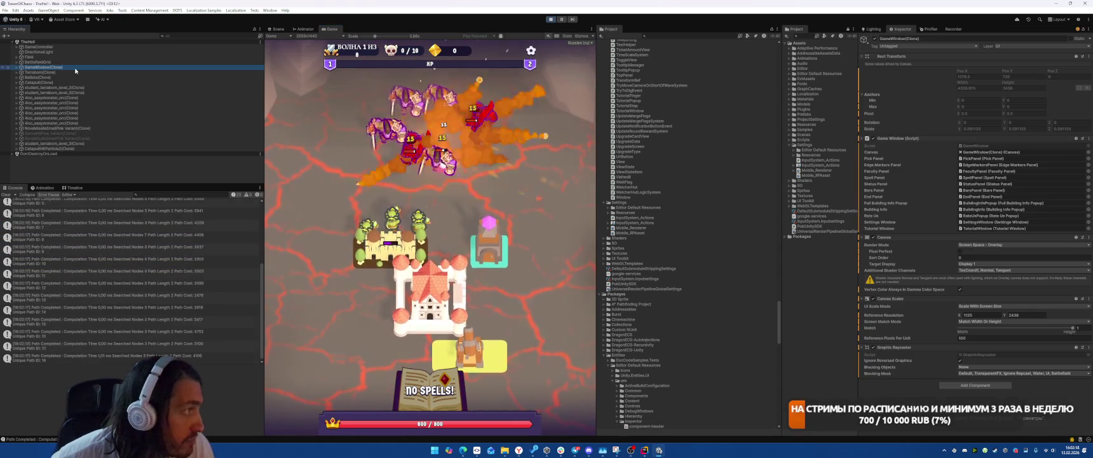
Show the Recorder settings, then orbit the Scene view around the lava-map battle
left_click(953, 29)
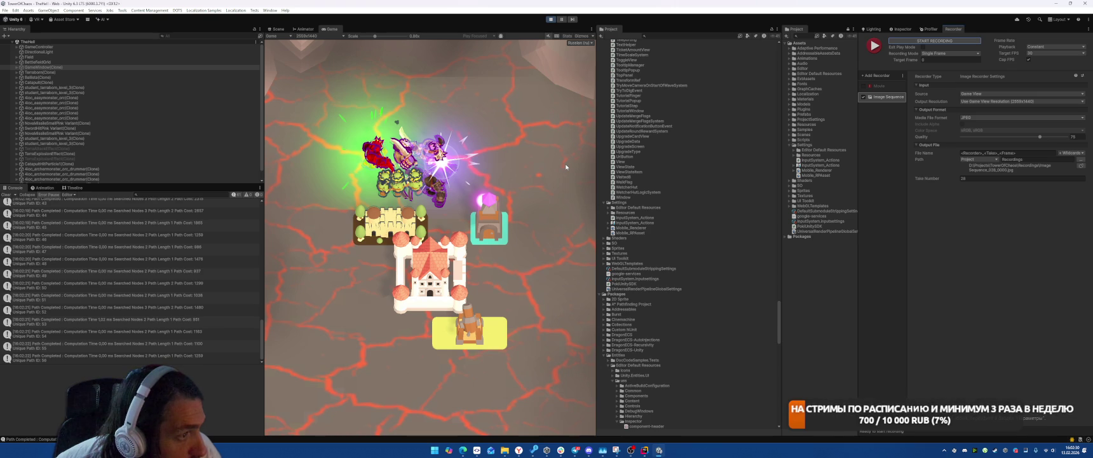
left_click(278, 29)
mouse_move(475, 157)
left_mouse_down()
mouse_move(464, 108)
mouse_move(375, 151)
mouse_move(400, 149)
left_mouse_up()
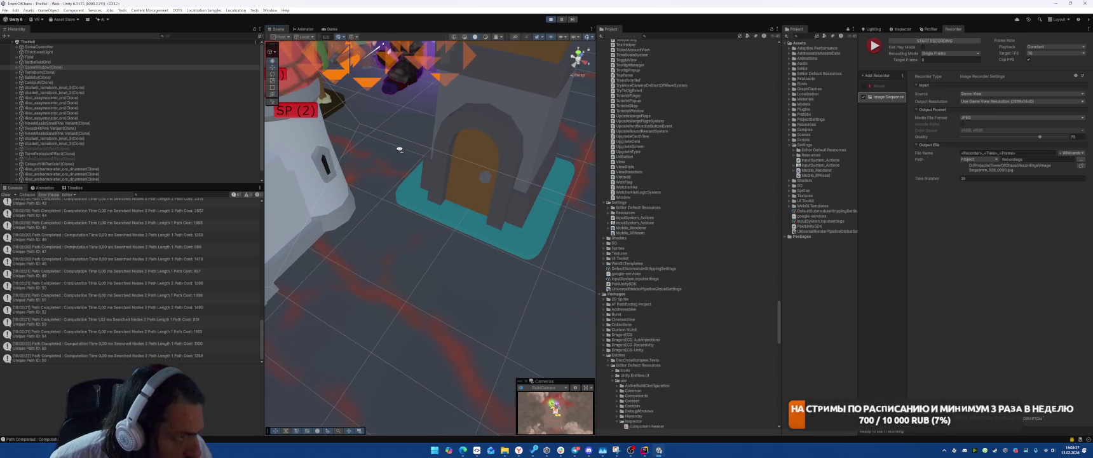
Pick the ballista's base and select the Toony Colors materials, including WatcherHut
left_click(511, 242)
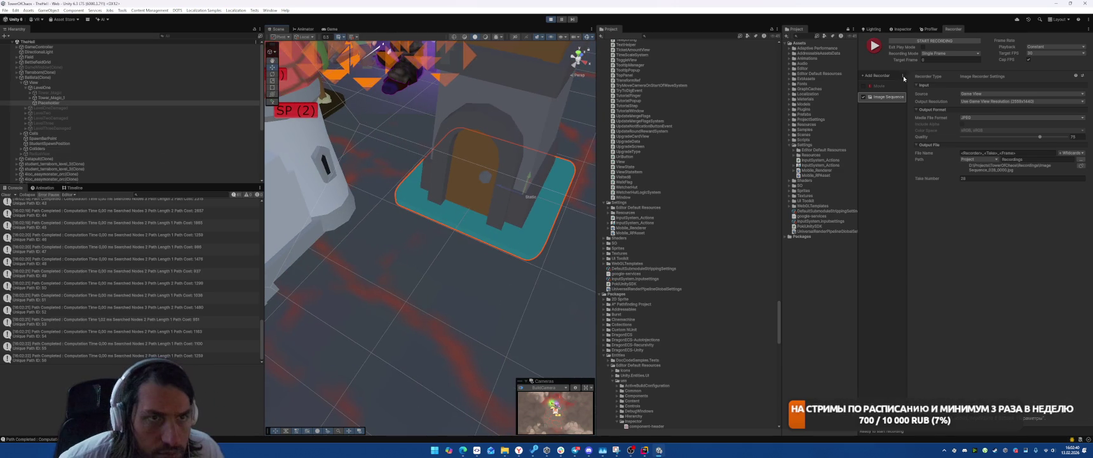
left_click(902, 29)
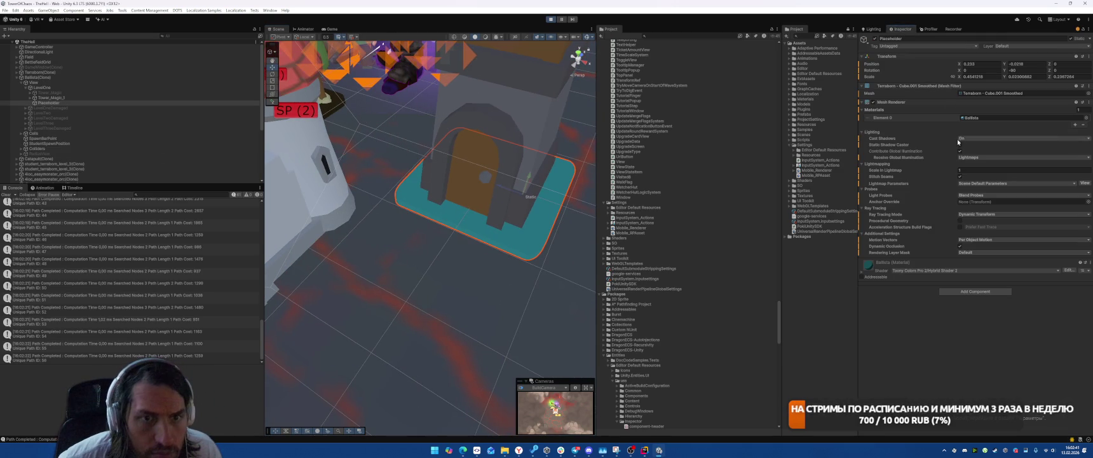
left_click(988, 117)
left_click(627, 109)
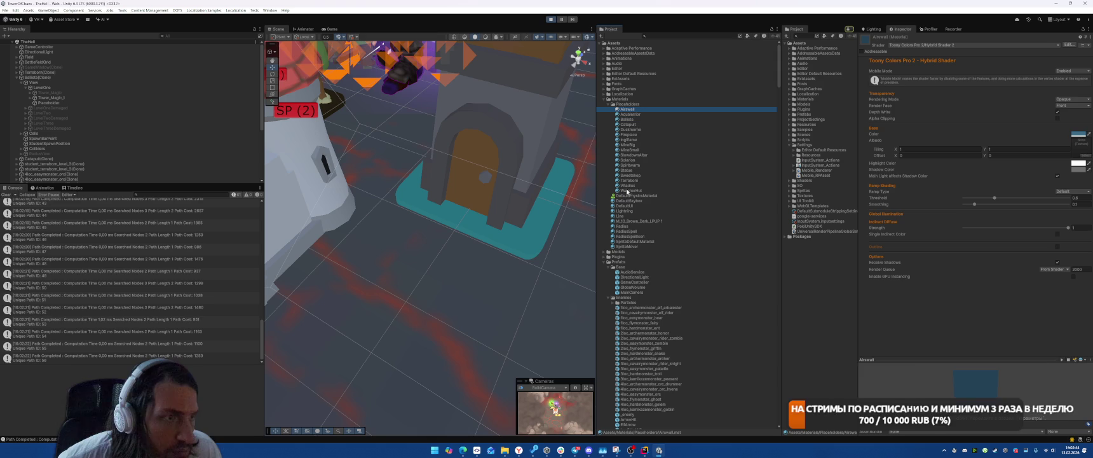
left_click(780, 185, "shift")
left_click(628, 190, "shift")
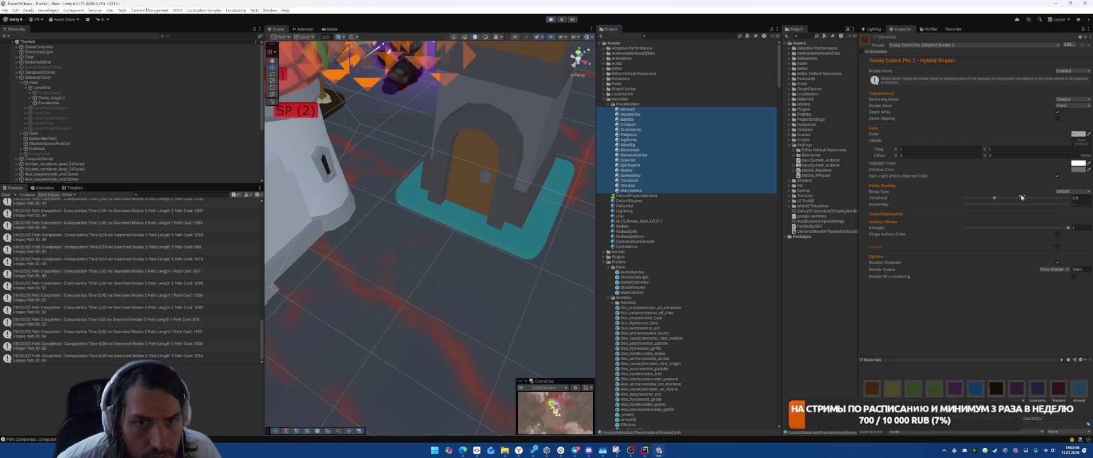
Toggle Main Light Affects Shadow Color, set Smoothing 0.7 and a white Shadow Color
left_click(1057, 176)
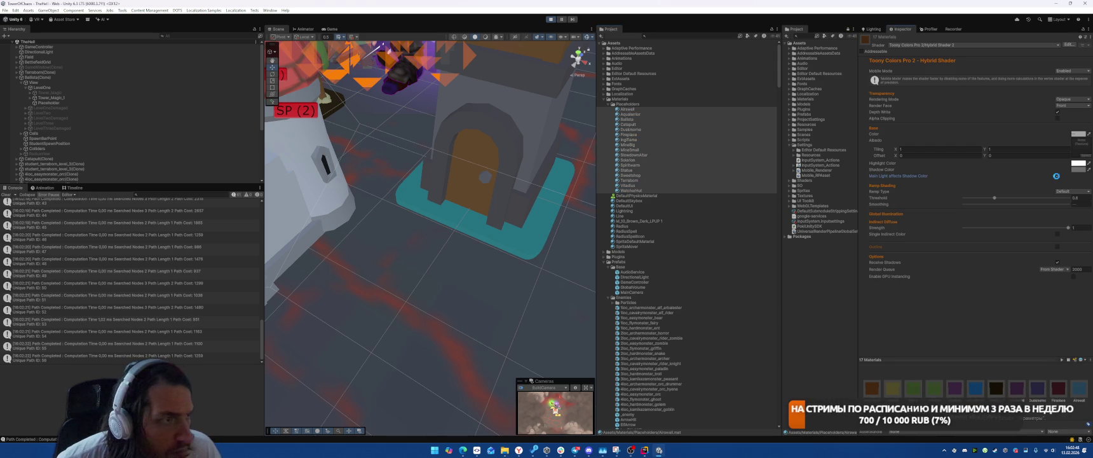
left_click(326, 29)
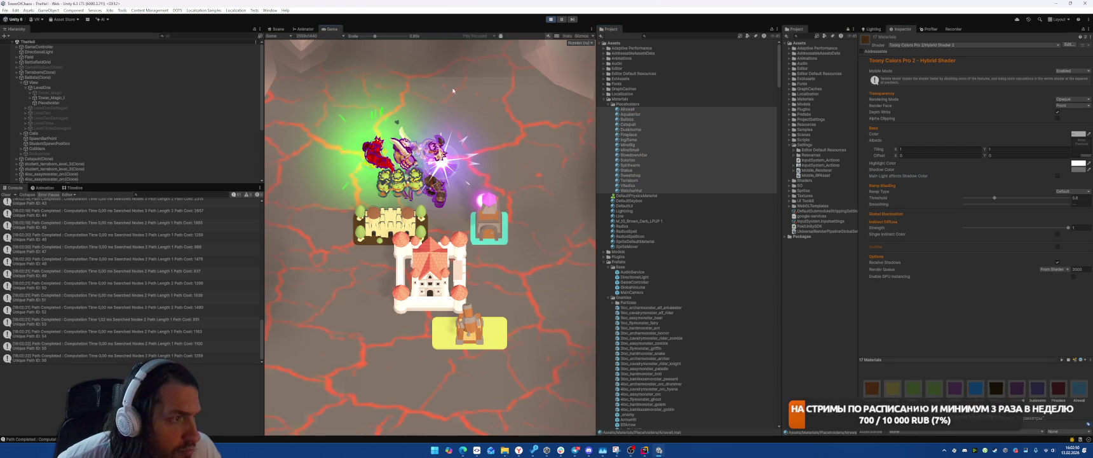
mouse_move(1006, 205)
left_mouse_down()
mouse_move(1048, 205)
mouse_move(936, 204)
left_mouse_up()
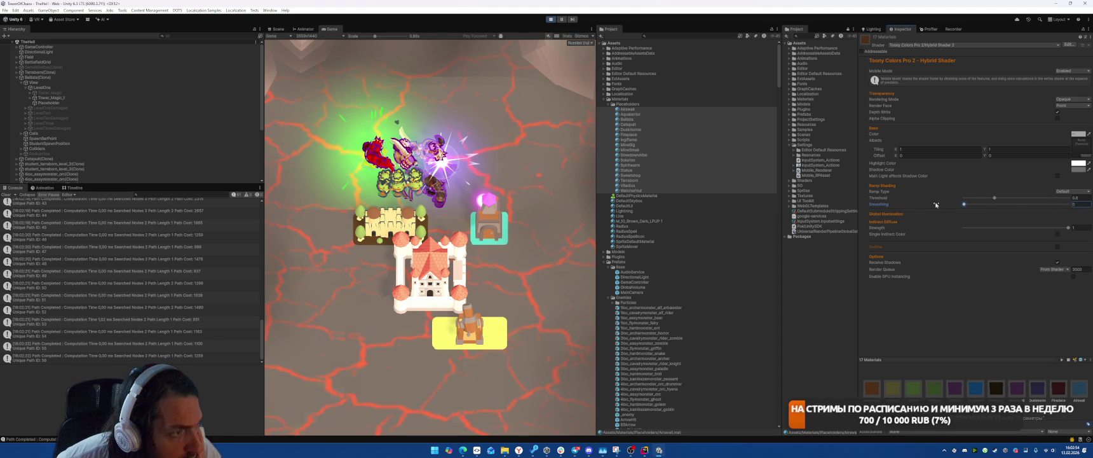
left_click(1075, 171)
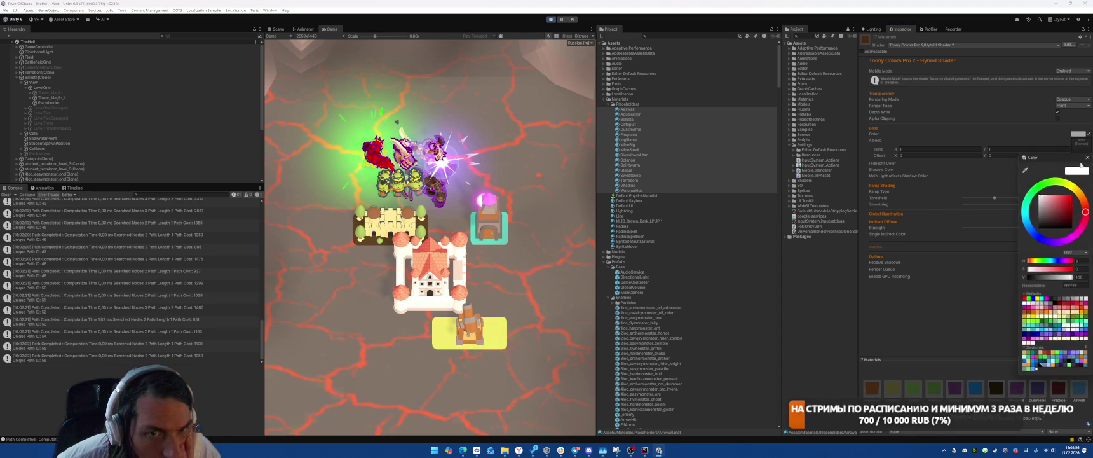
left_click_drag(1022, 203, 1011, 183)
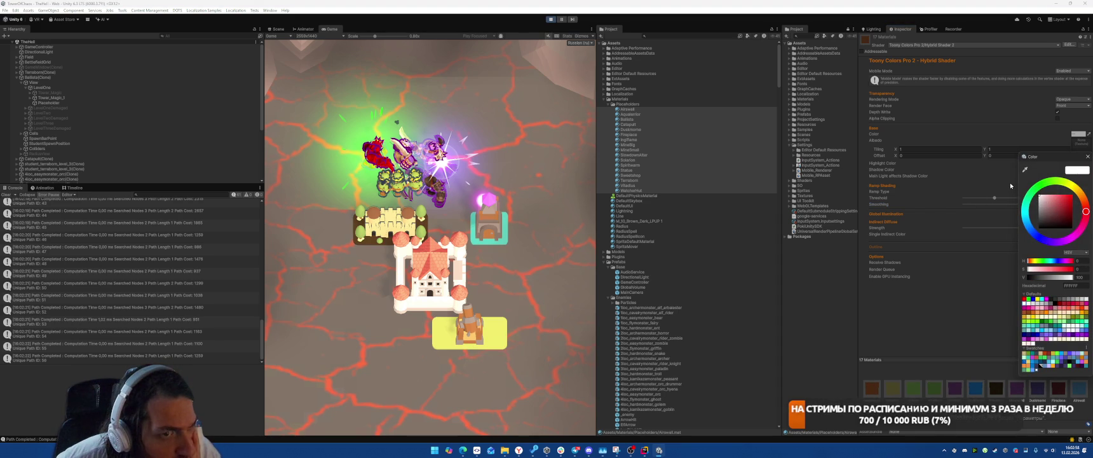
left_click(1087, 156)
left_click(872, 28)
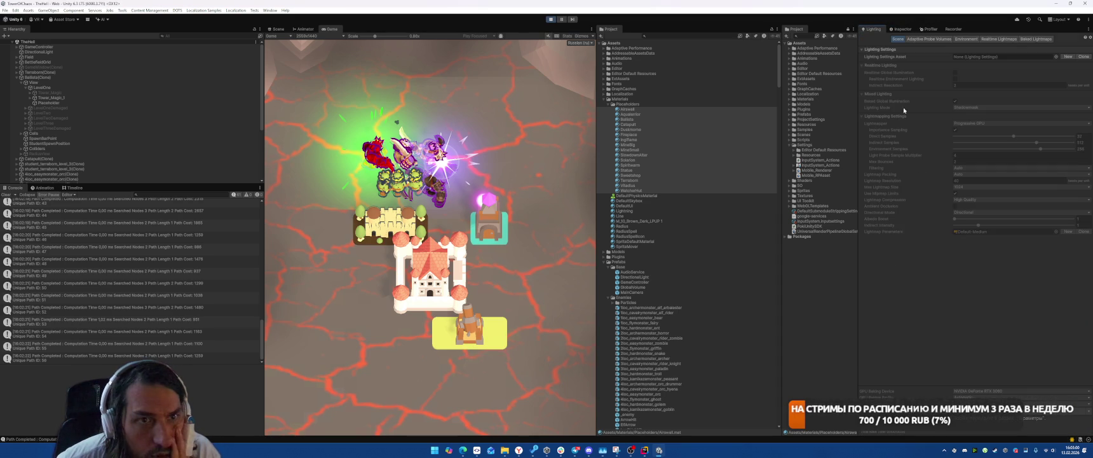
Switch the environment lighting source to Gradient with a white sky colour
left_click(965, 39)
left_click(979, 87)
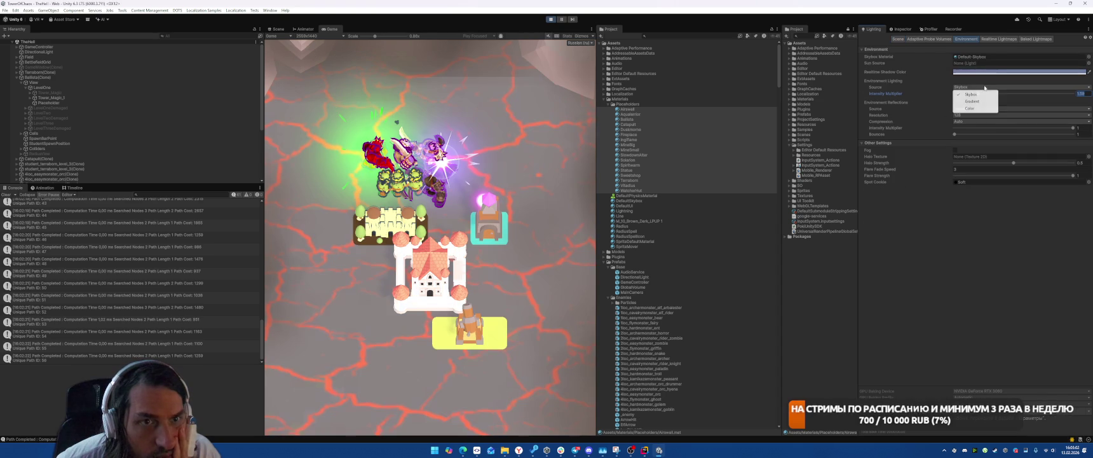
left_click(977, 97)
left_click(1001, 94)
left_click(1043, 106)
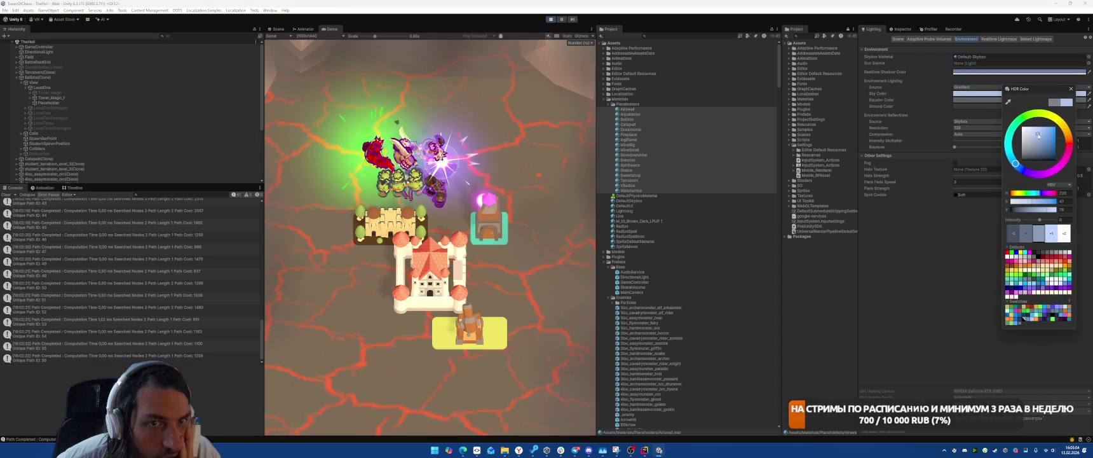
left_click(1071, 88)
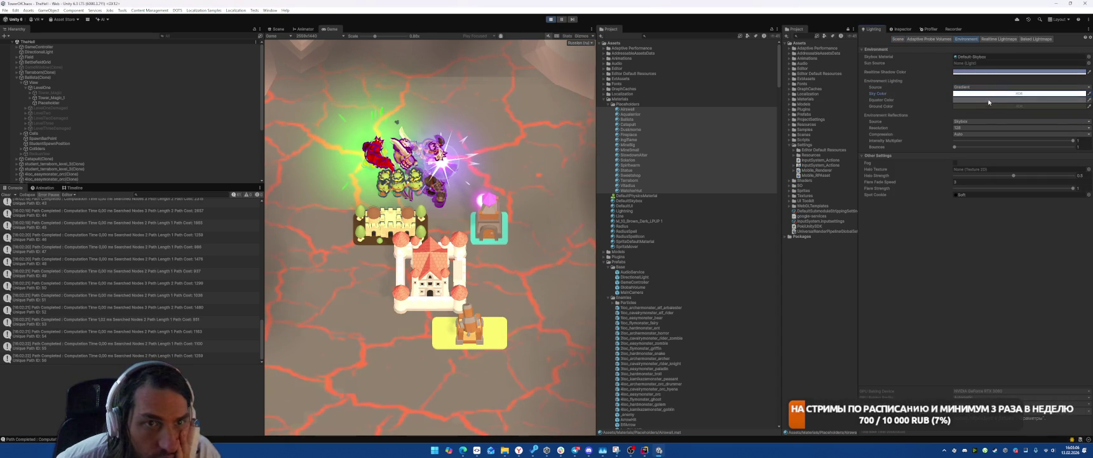
Try a cyan equator colour and a saturated dark purple ground colour
left_click(989, 99)
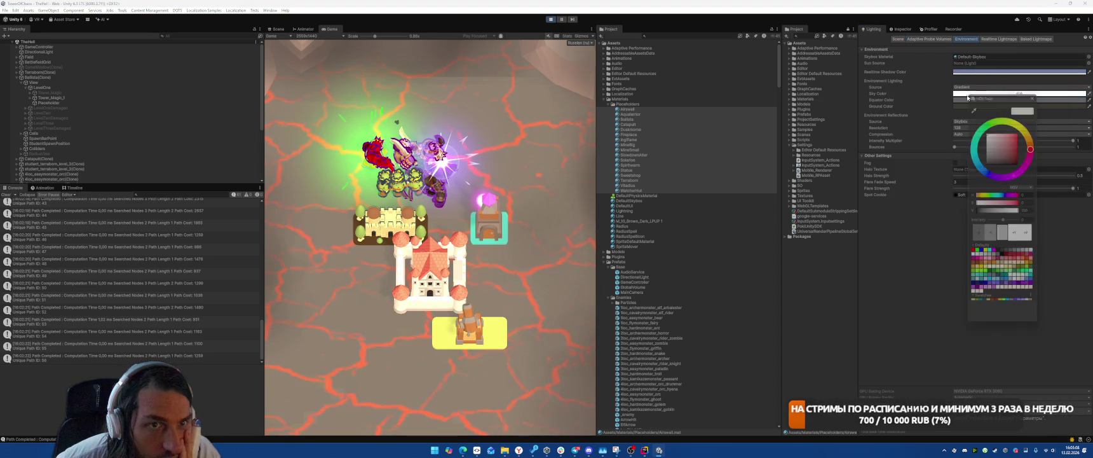
left_click(963, 161)
mouse_move(998, 143)
left_mouse_down()
mouse_move(1039, 129)
mouse_move(1060, 170)
mouse_move(1069, 159)
mouse_move(1078, 178)
left_mouse_up()
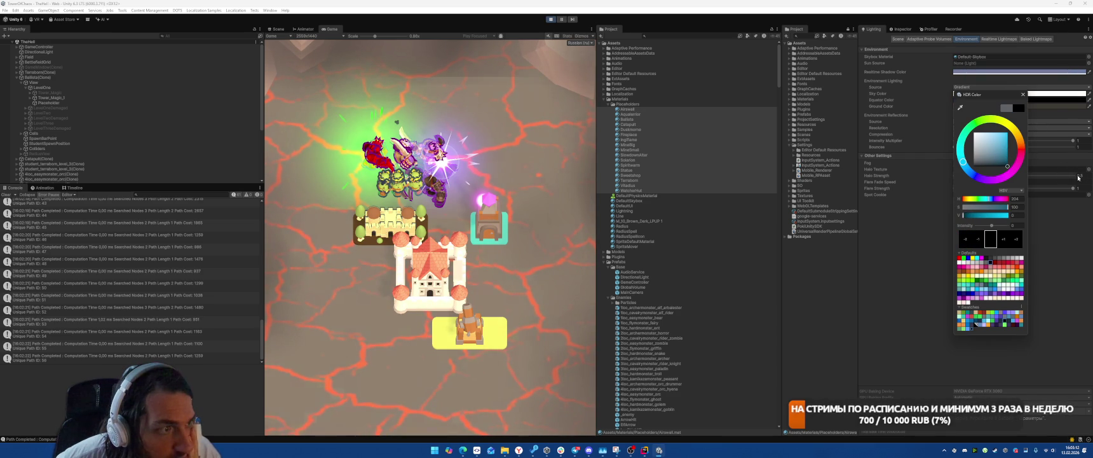
left_click(1002, 106)
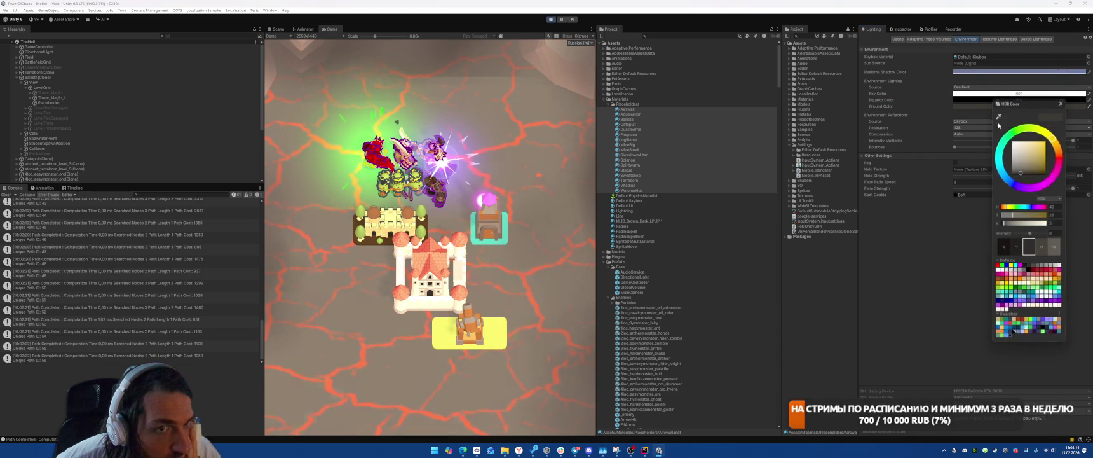
left_click(1044, 154)
left_click_drag(1047, 157, 1068, 160)
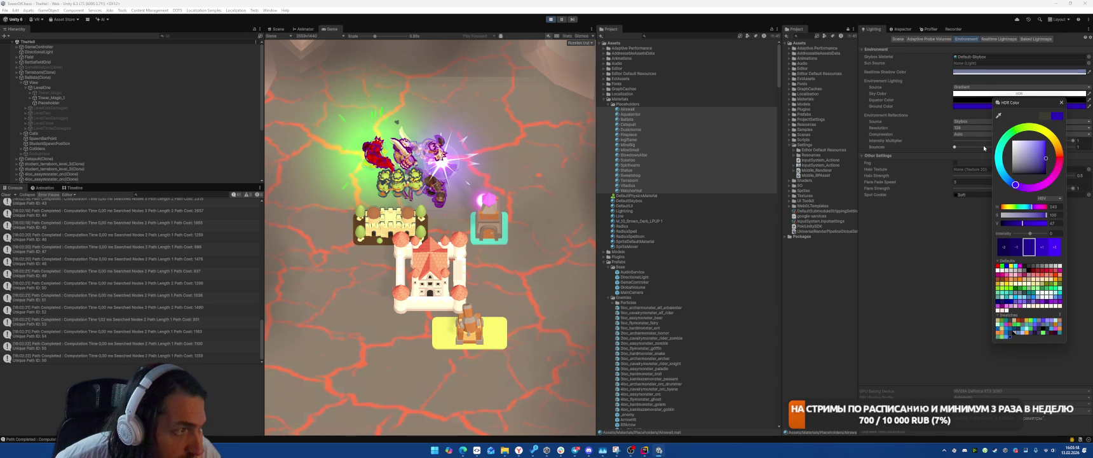
Darken the equator colour to dark grey and the ground colour to near black
left_click(992, 101)
left_click(1015, 155)
left_click_drag(1014, 155, 1000, 182)
left_click(1059, 96)
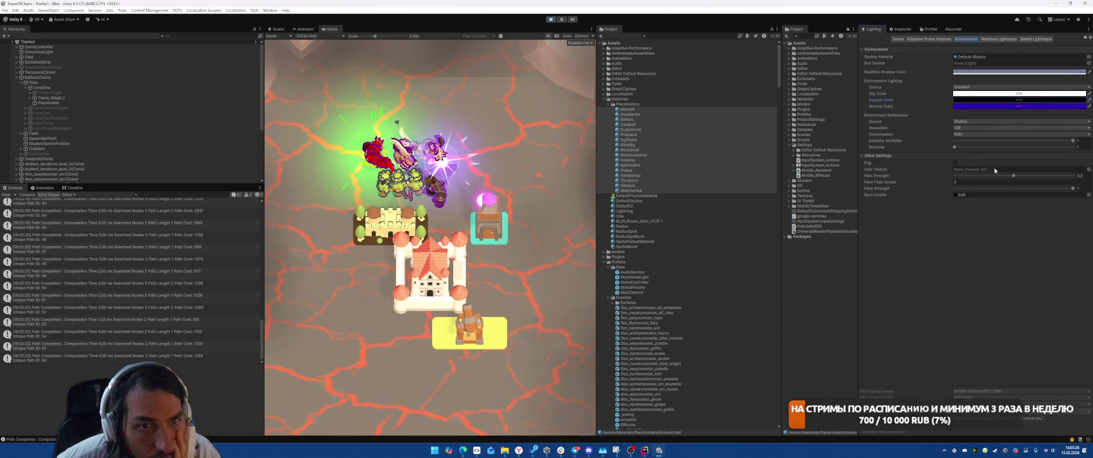
left_click(980, 105)
mouse_move(1022, 164)
left_mouse_down()
mouse_move(1021, 178)
mouse_move(1028, 137)
left_mouse_up()
left_click(1051, 98)
Keep reflections on Skybox, brighten the ground back to purple, and return to the material settings
left_click(963, 121)
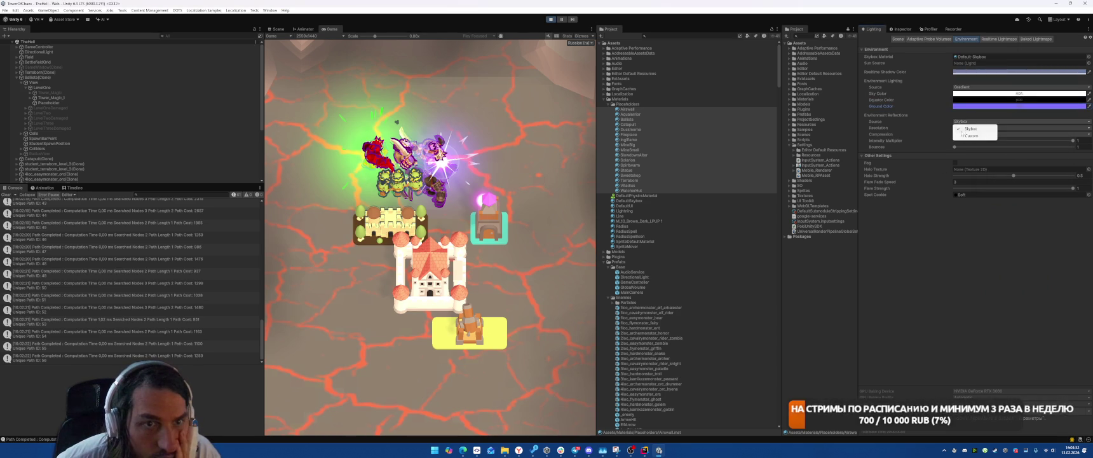
left_click(966, 135)
left_click(968, 123)
left_click(963, 128)
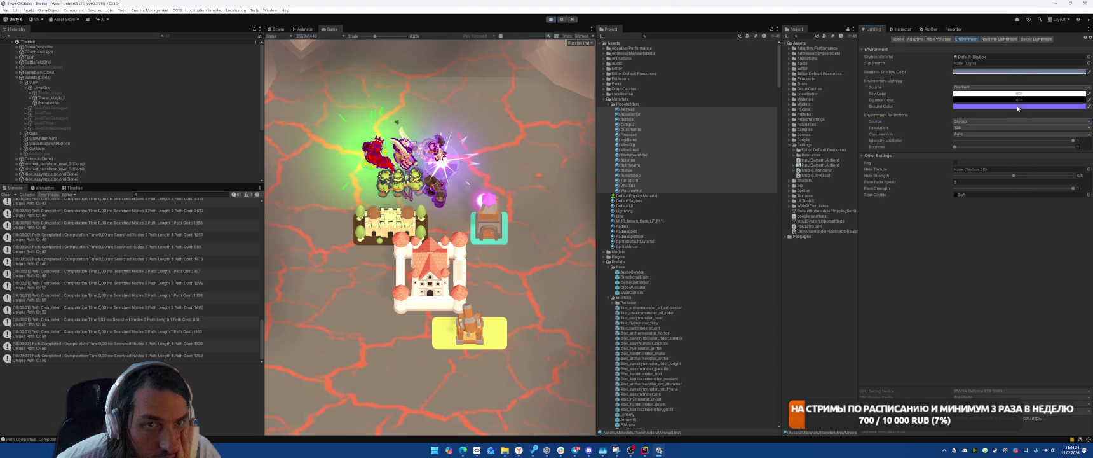
left_click(985, 106)
mouse_move(1050, 163)
left_mouse_down()
mouse_move(1046, 150)
mouse_move(1061, 164)
left_mouse_up()
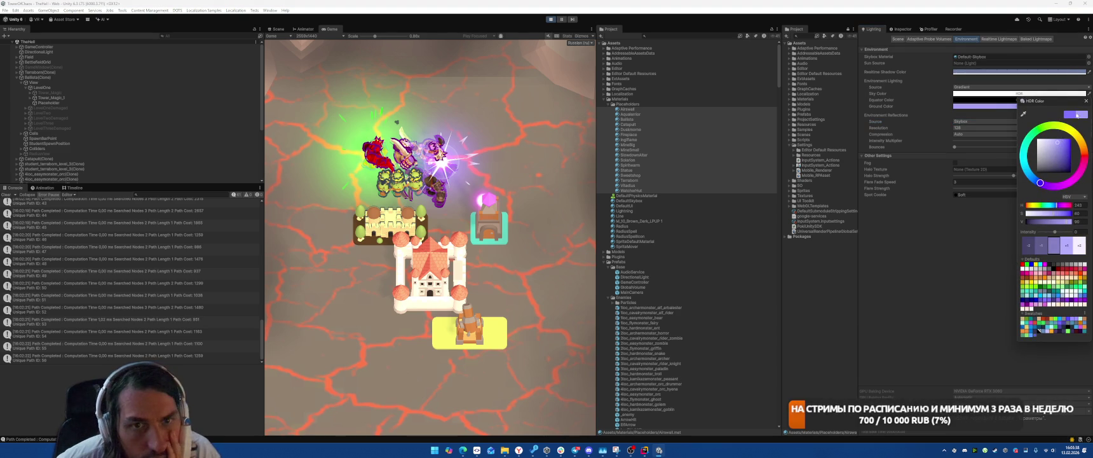
left_click(1086, 100)
left_click(905, 29)
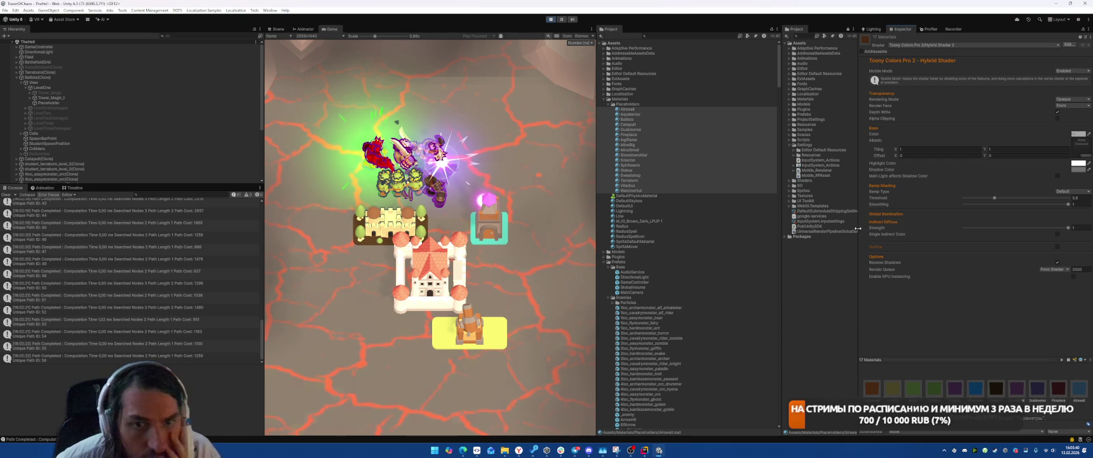
Try a Crisp ramp with threshold 0.822, then switch the ramp type to Bands
left_click(1069, 228)
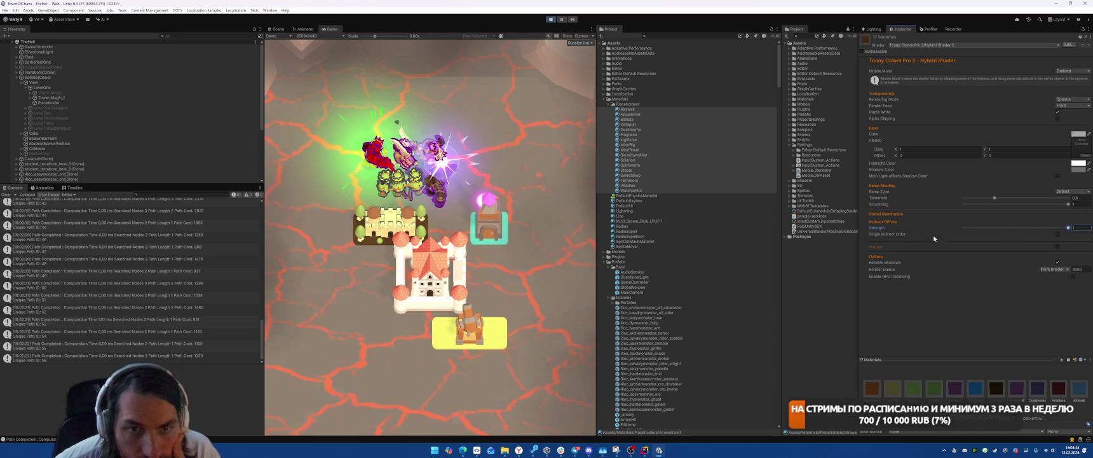
left_click(1073, 191)
left_click(1071, 205)
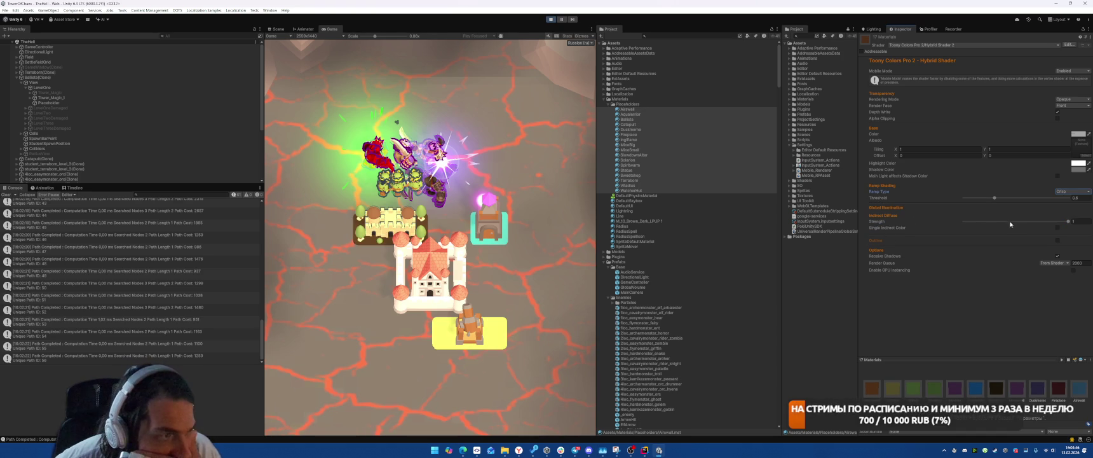
mouse_move(1059, 202)
left_mouse_down()
mouse_move(1070, 201)
mouse_move(1031, 204)
left_mouse_up()
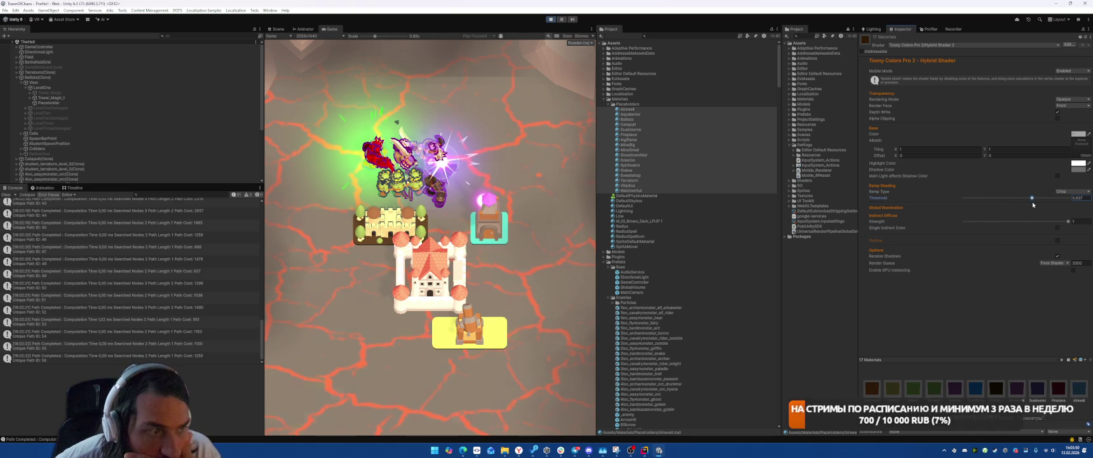
left_click(1073, 191)
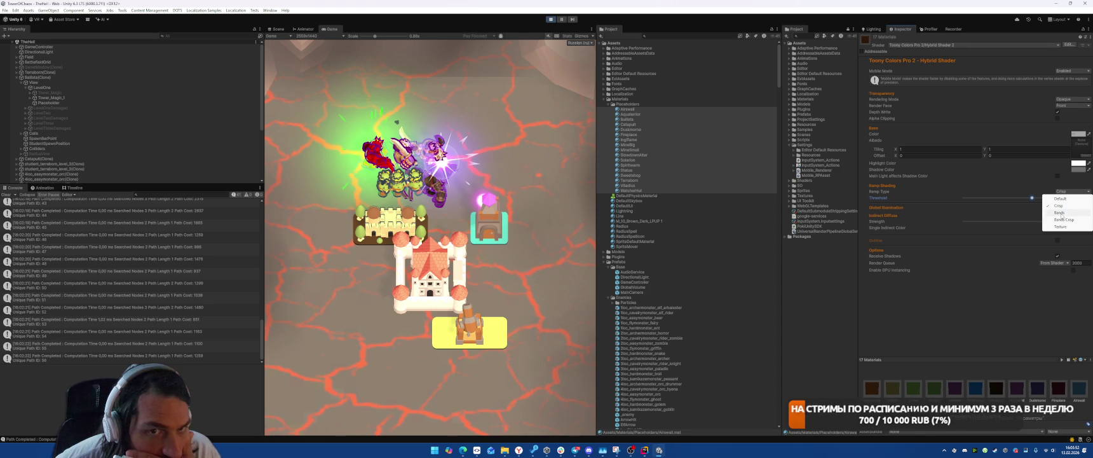
left_click(1071, 211)
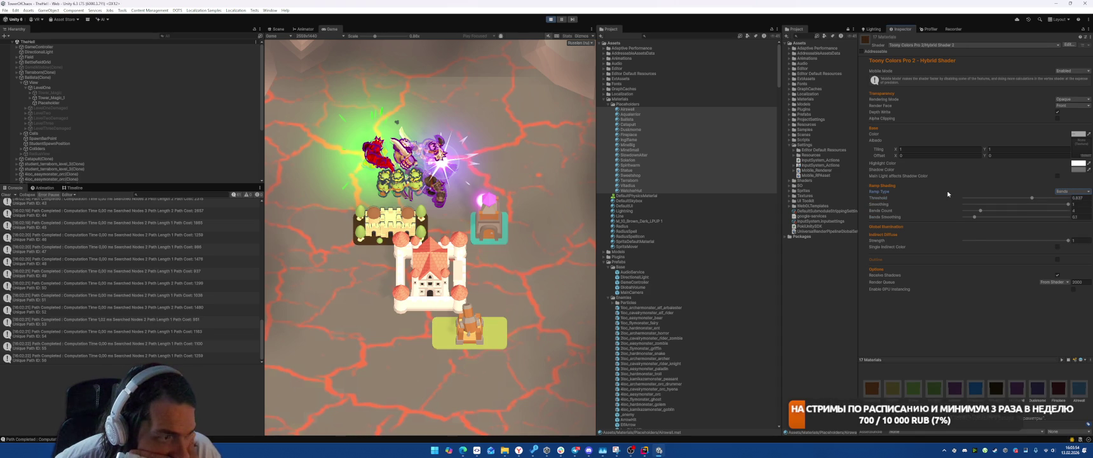
Give the toon material a light cyan highlight, 8 bands and smoothing about 0.08
left_click(1078, 163)
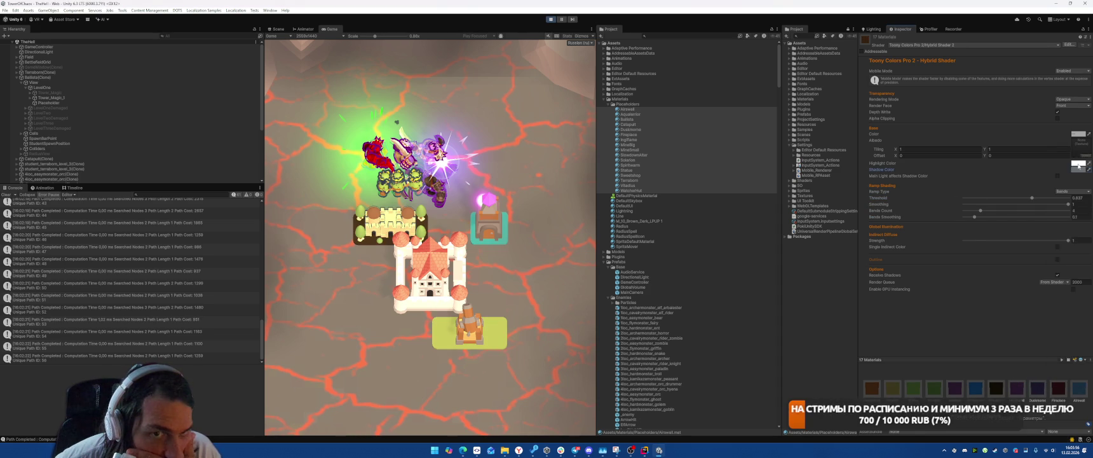
left_click(1074, 316)
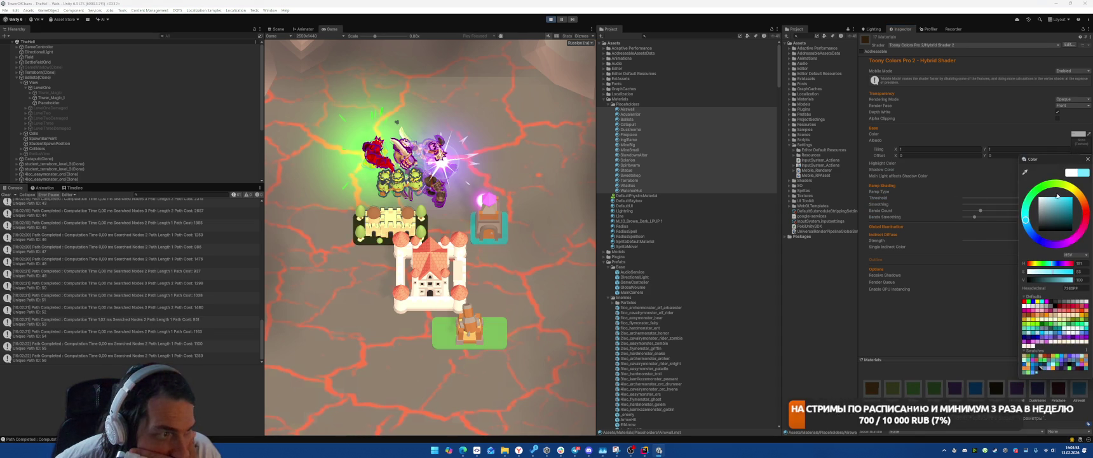
mouse_move(1056, 203)
left_mouse_down()
mouse_move(1031, 194)
mouse_move(1042, 191)
left_mouse_up()
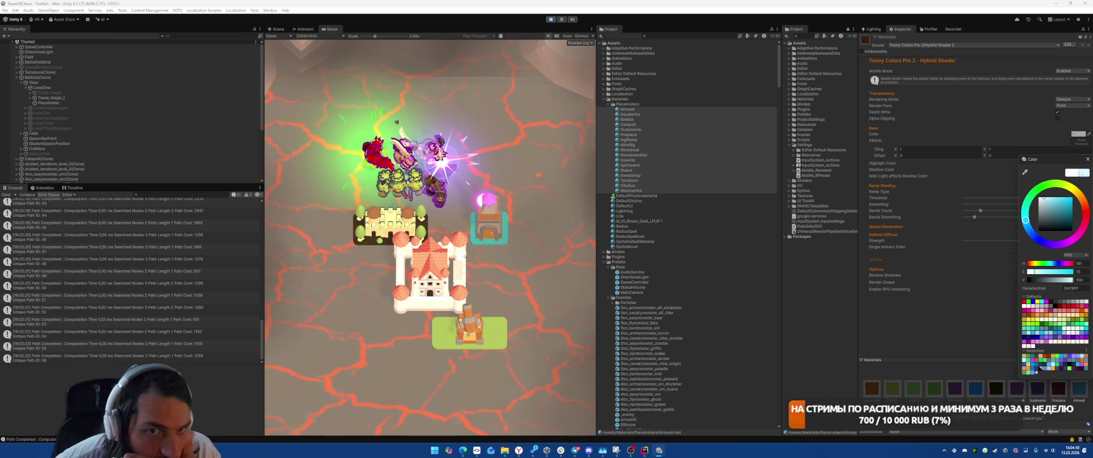
left_click(1004, 213)
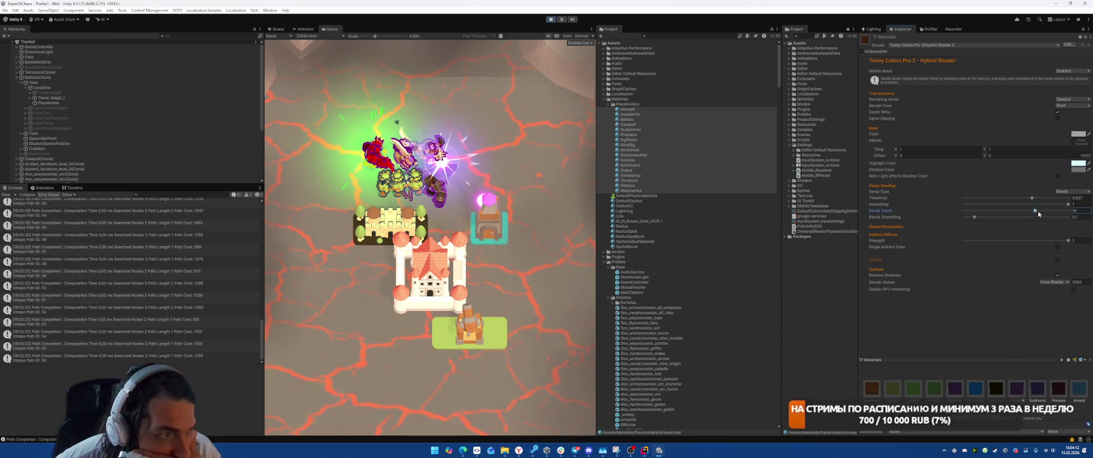
left_click(1006, 212)
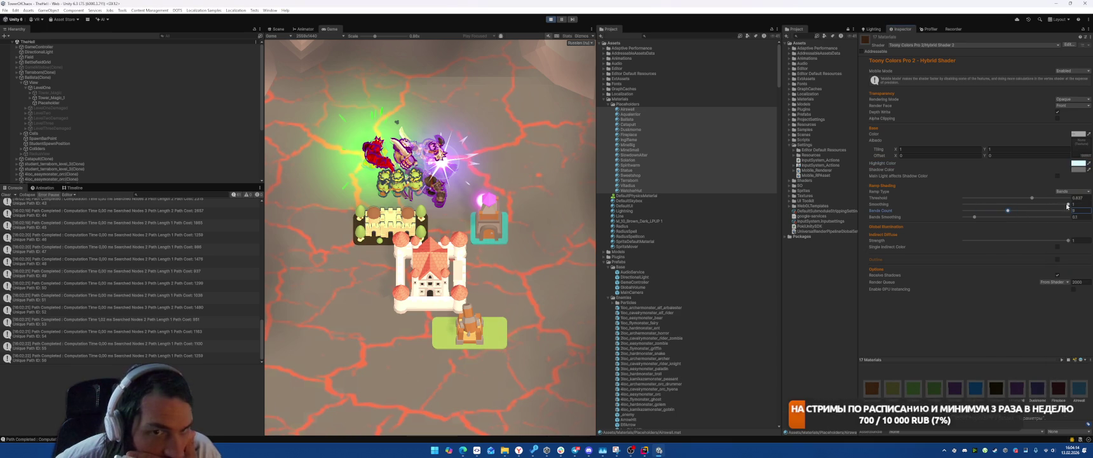
left_click(976, 205)
left_click_drag(976, 204, 976, 203)
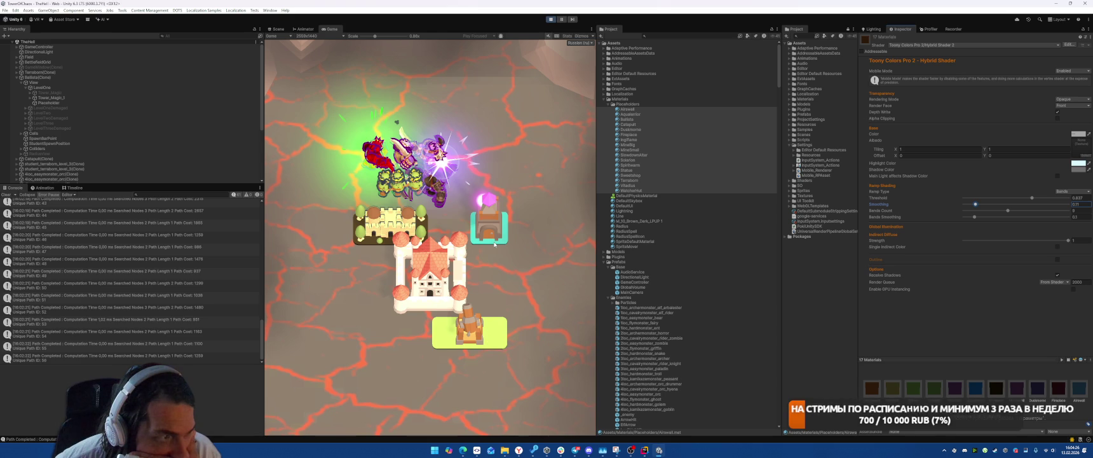
left_click(277, 29)
Select Plane.001 and expand its Mat_tex_3 material properties
left_click(421, 268)
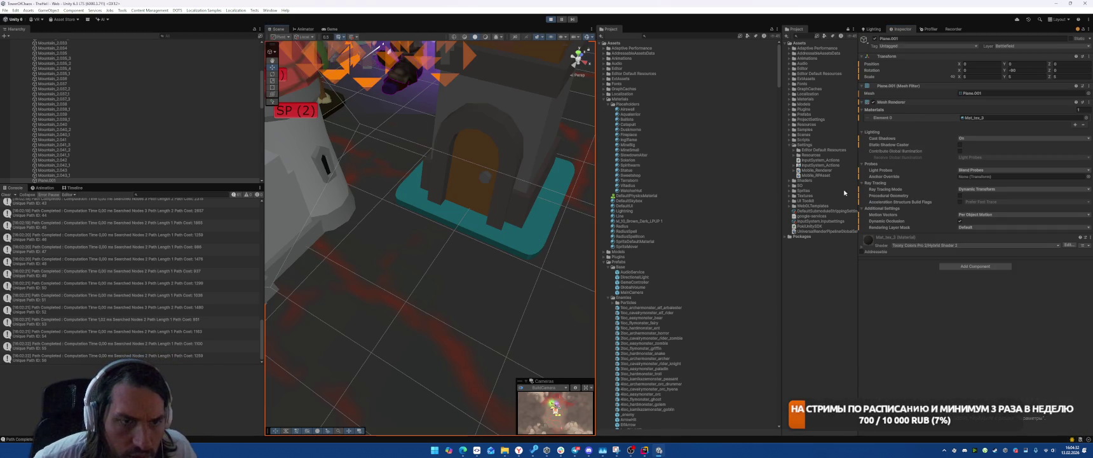
left_click(884, 248)
scroll(945, 312, "down", 2)
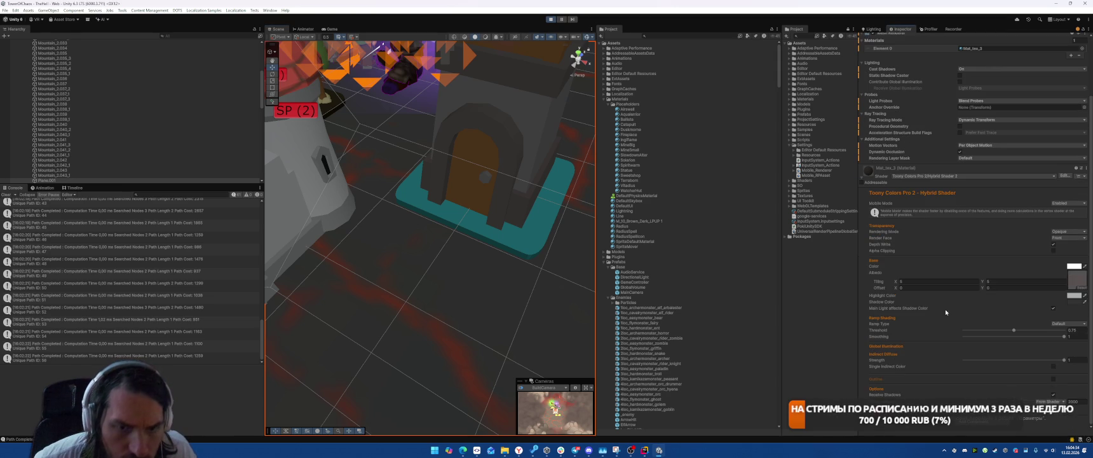
left_click_drag(472, 166, 838, 217)
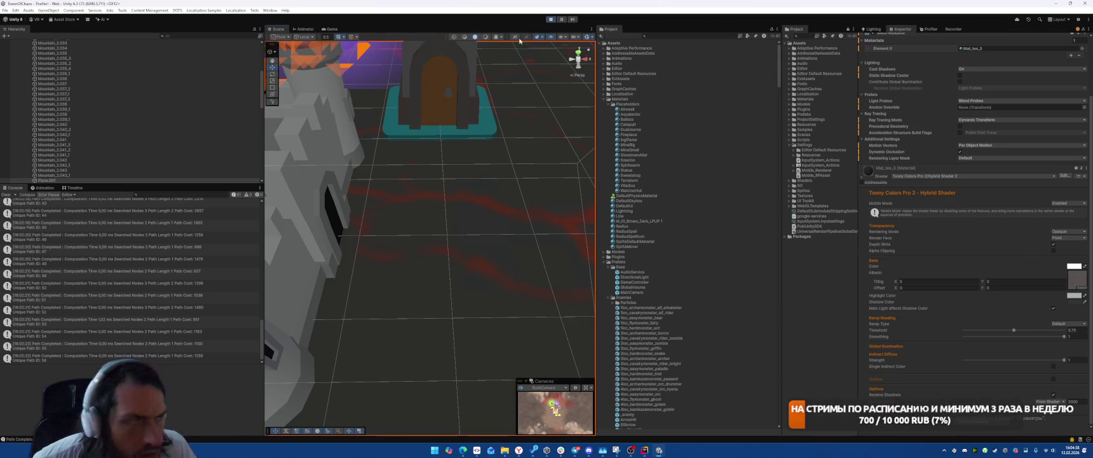
left_click(331, 29)
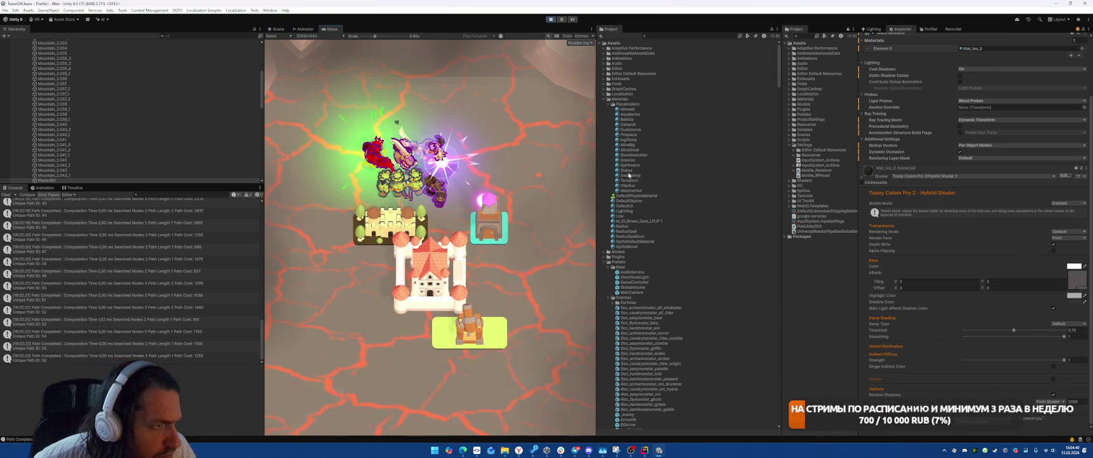
Try green and black shadow colours and set the highlight colour to grey
left_click(1074, 301)
mouse_move(1055, 273)
left_mouse_down()
mouse_move(1073, 234)
mouse_move(760, 140)
left_mouse_up()
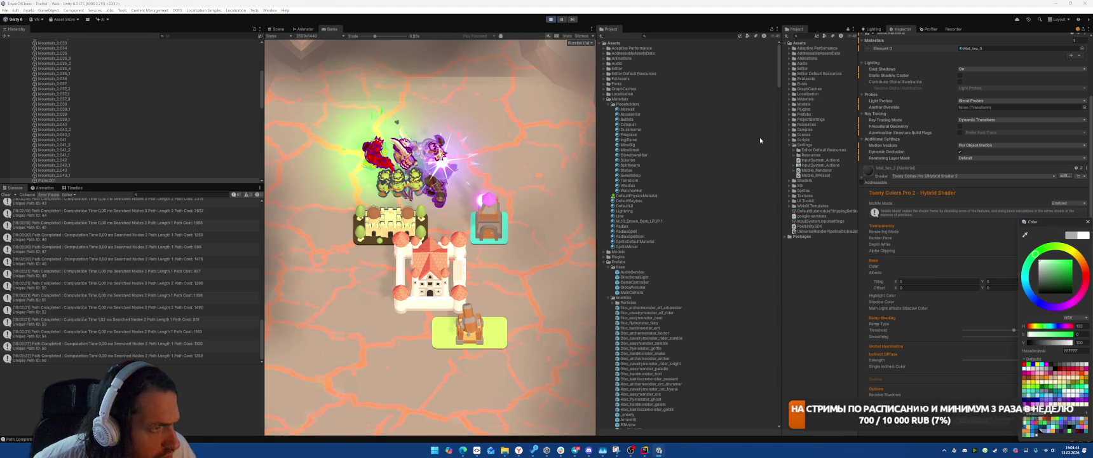
left_click(1087, 221)
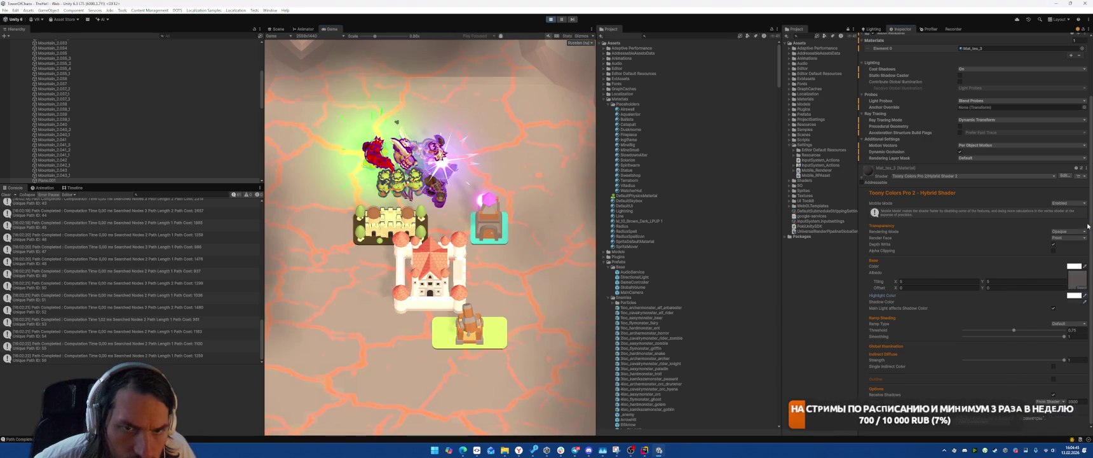
left_click(1074, 296)
left_click_drag(1056, 267, 1023, 280)
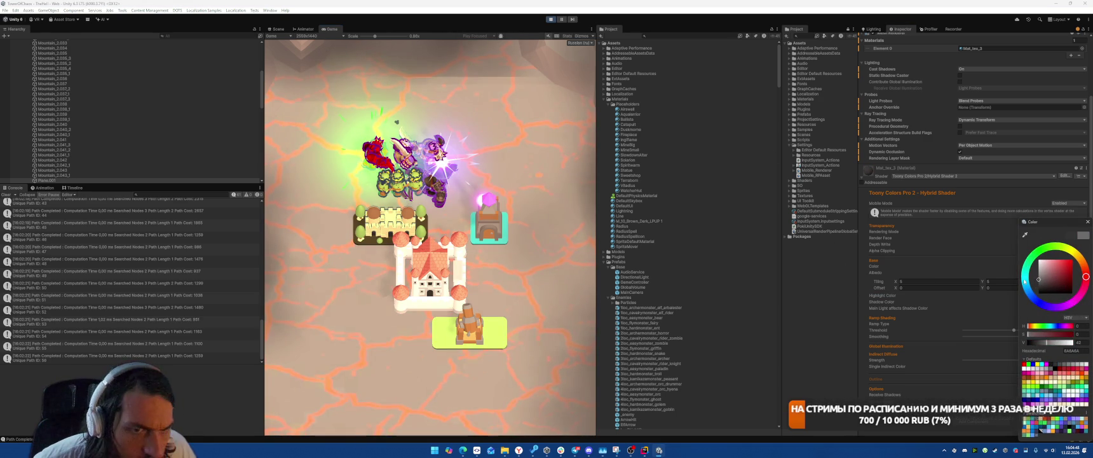
left_click(1088, 222)
left_click(1074, 302)
mouse_move(1059, 278)
left_mouse_down()
mouse_move(1059, 303)
mouse_move(1058, 260)
mouse_move(1062, 292)
mouse_move(1062, 281)
mouse_move(1004, 316)
left_mouse_up()
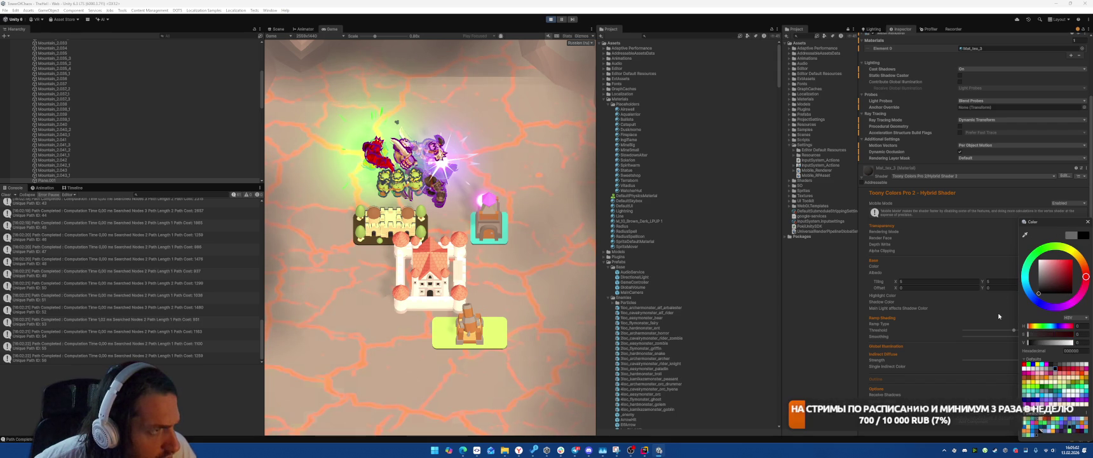
left_click(938, 297)
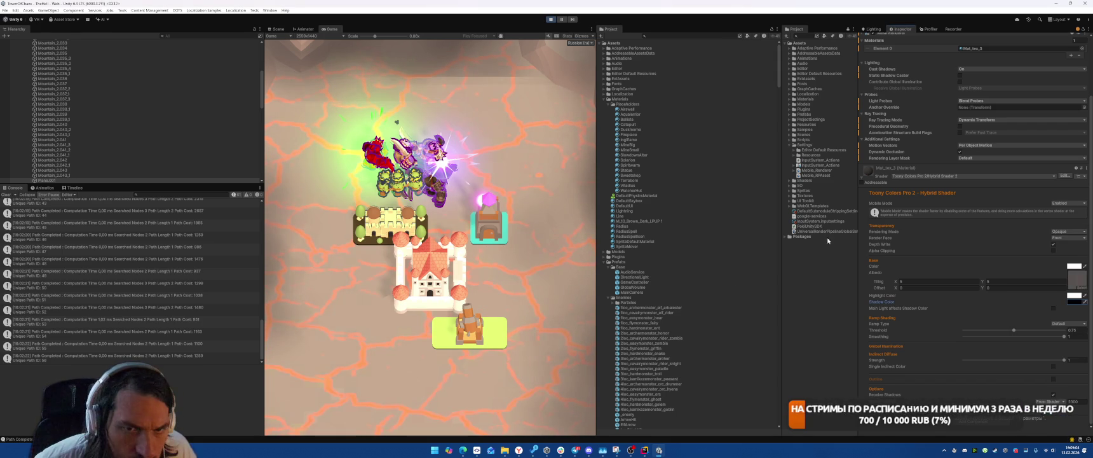
Sample the lava colour for a saturated red-orange shadow (E23F0C) and drop Threshold to 0.01
left_click(1073, 302)
left_click(1048, 278)
left_click(1039, 302)
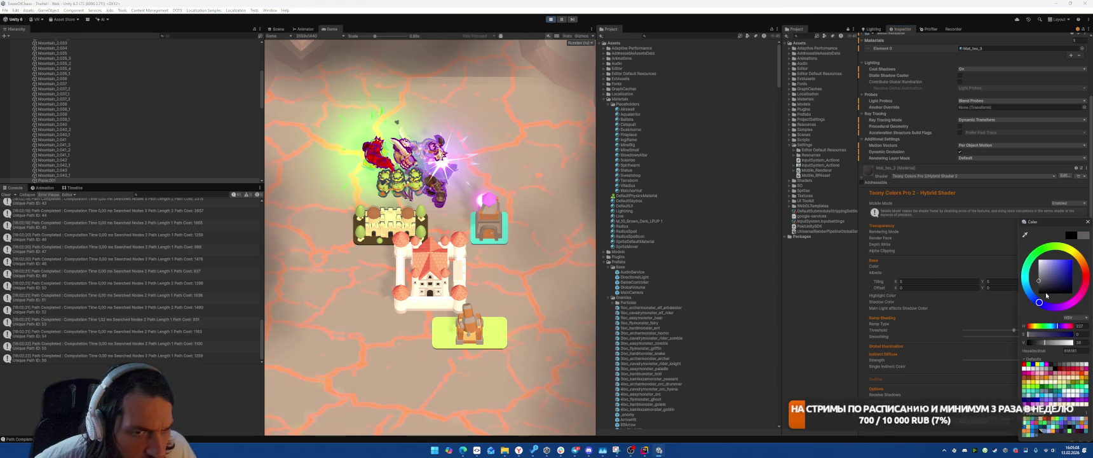
left_click(1059, 253)
left_click(1025, 235)
left_click(570, 239)
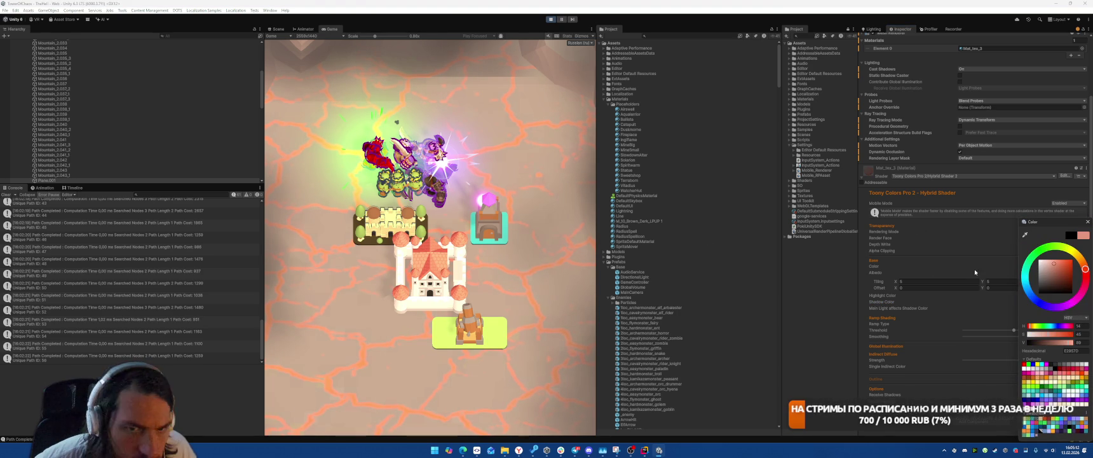
left_click_drag(1048, 333, 1071, 333)
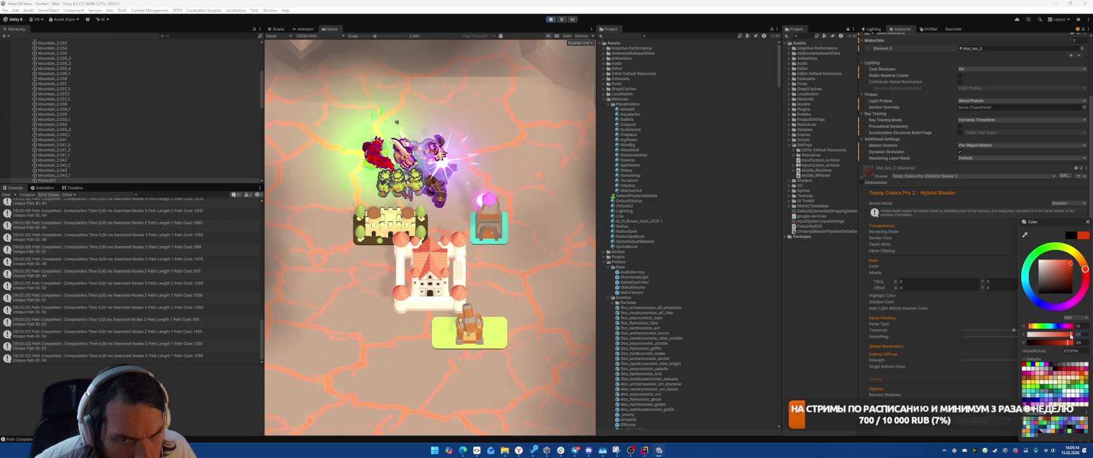
left_click(1087, 222)
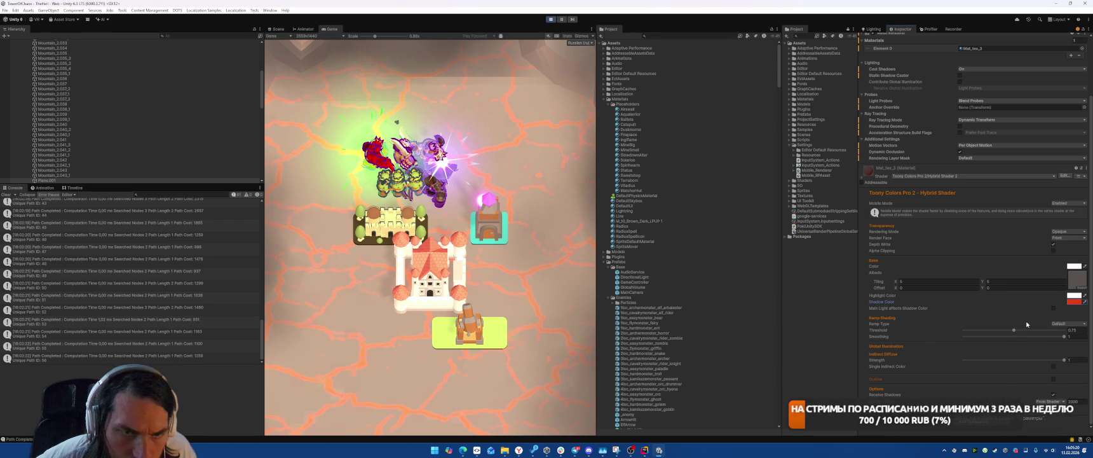
mouse_move(1014, 331)
left_mouse_down()
mouse_move(1046, 331)
mouse_move(965, 332)
mouse_move(1057, 332)
mouse_move(1030, 334)
mouse_move(1048, 334)
left_mouse_up()
left_click(872, 28)
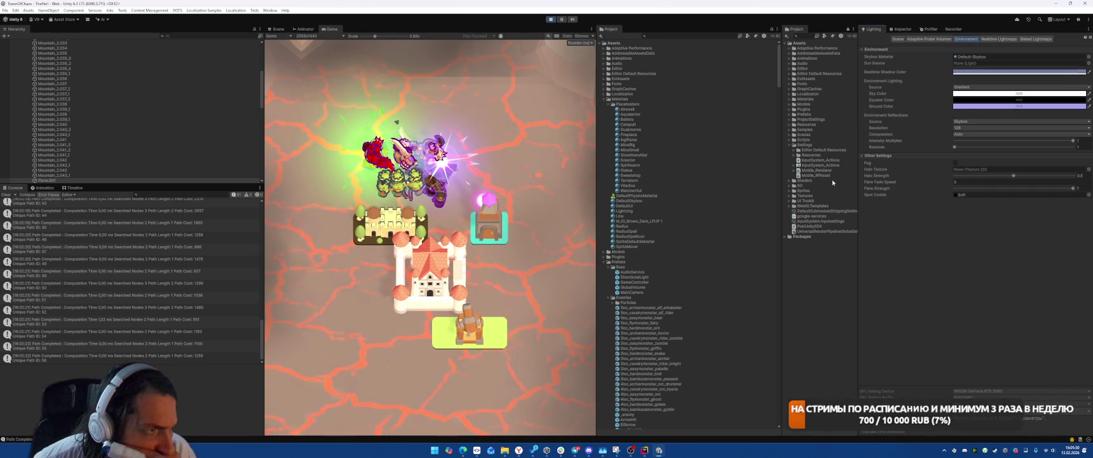
Restart Play mode and start a battle from the game menu
key("ctrl+p")
key("ctrl+p")
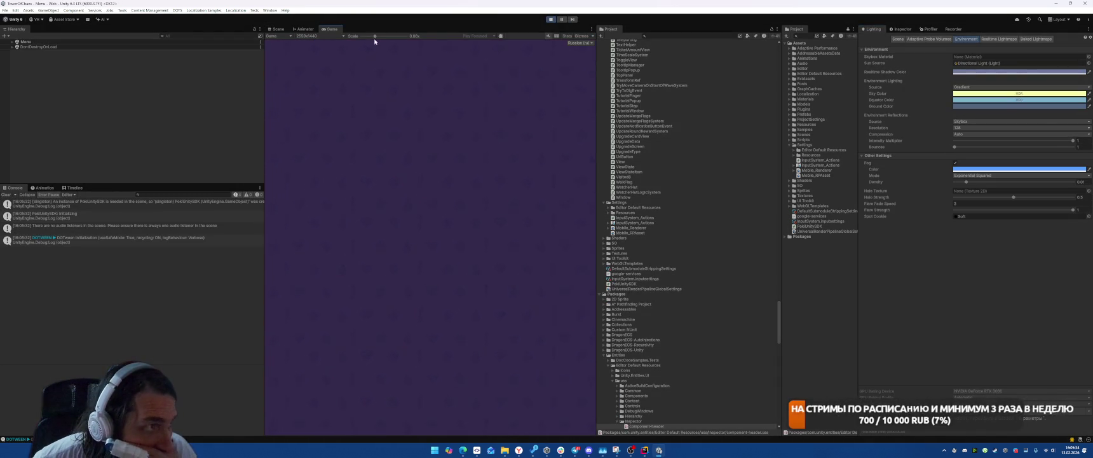
left_click_drag(374, 36, 346, 36)
left_click(430, 279)
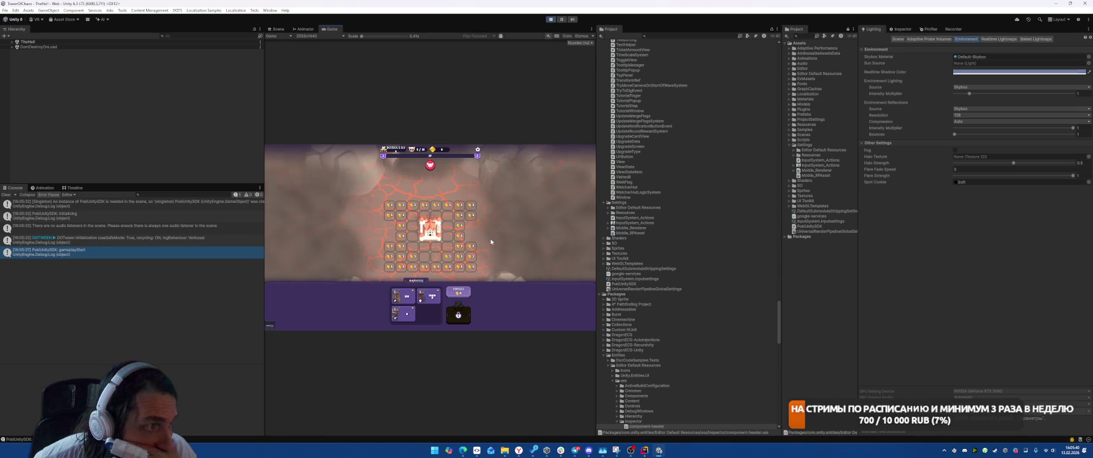
Filter the Hierarchy by LIGHT, select DirectionalLight and enter intensity 1
left_click(192, 36)
type("LIGHT")
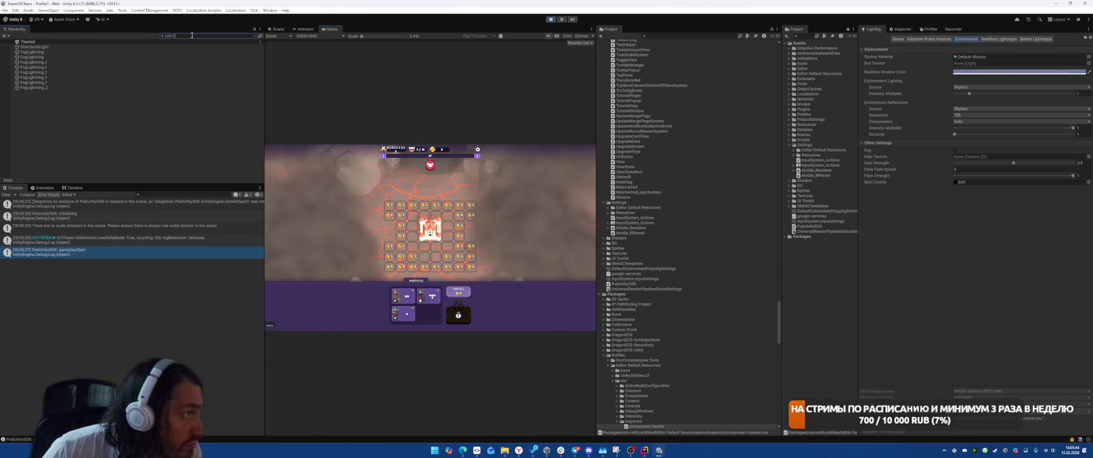
left_click(90, 52)
left_click(901, 28)
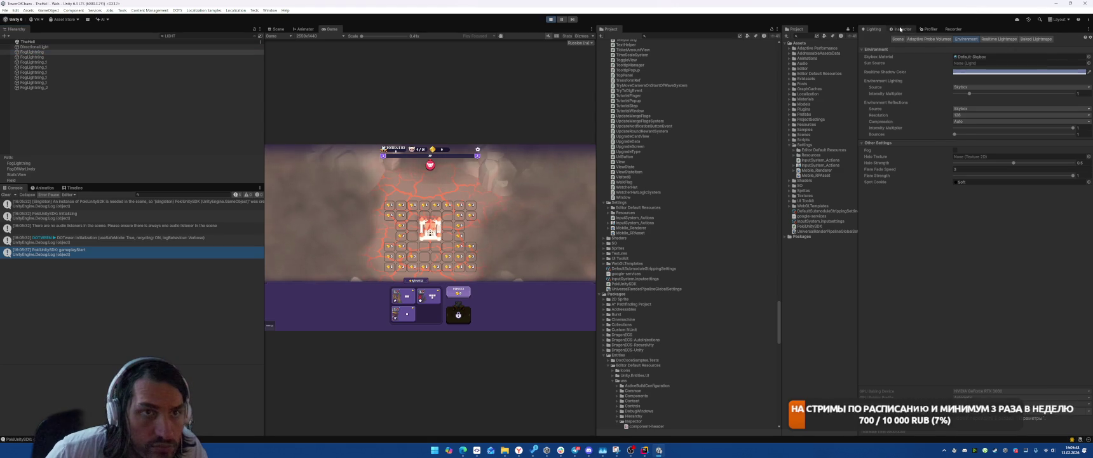
left_click(159, 52)
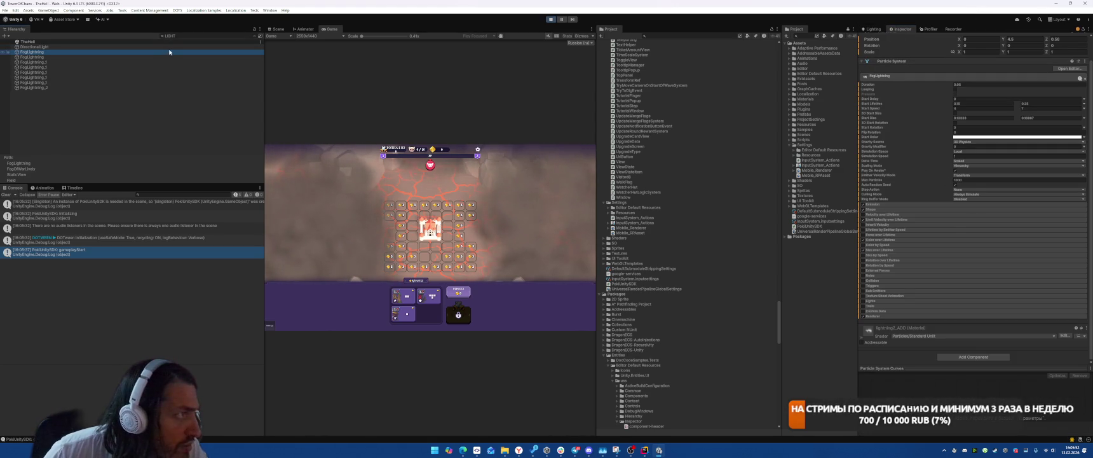
left_click(166, 48)
left_click(982, 159)
type("1")
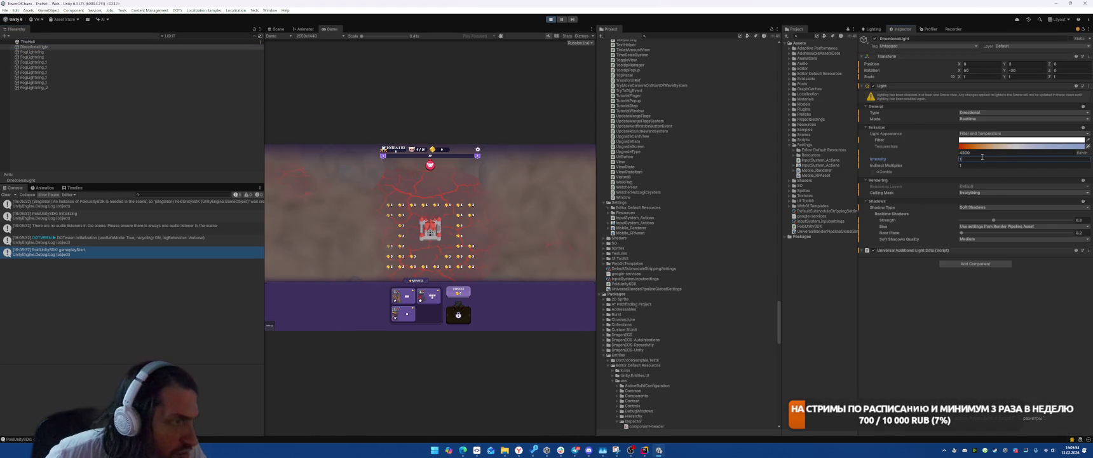
Raise the directional light's intensity and strengthen its real-time shadow strength
left_click_drag(945, 162, 974, 159)
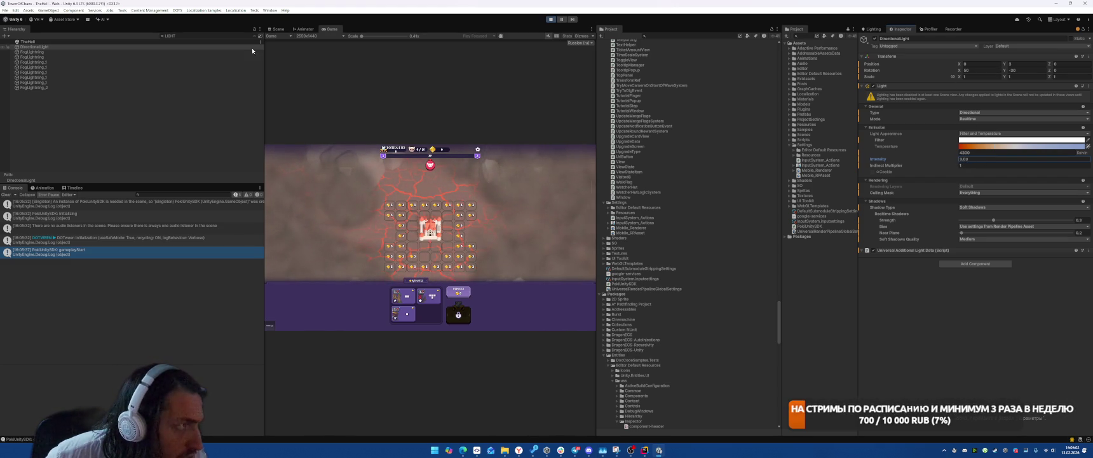
left_click(279, 30)
left_click(304, 30)
left_click(332, 29)
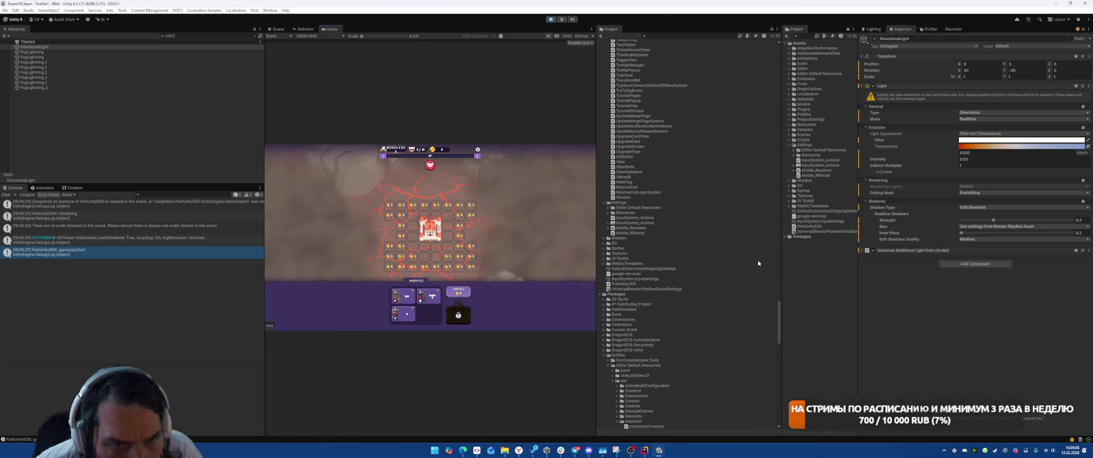
left_click_drag(995, 222, 1056, 221)
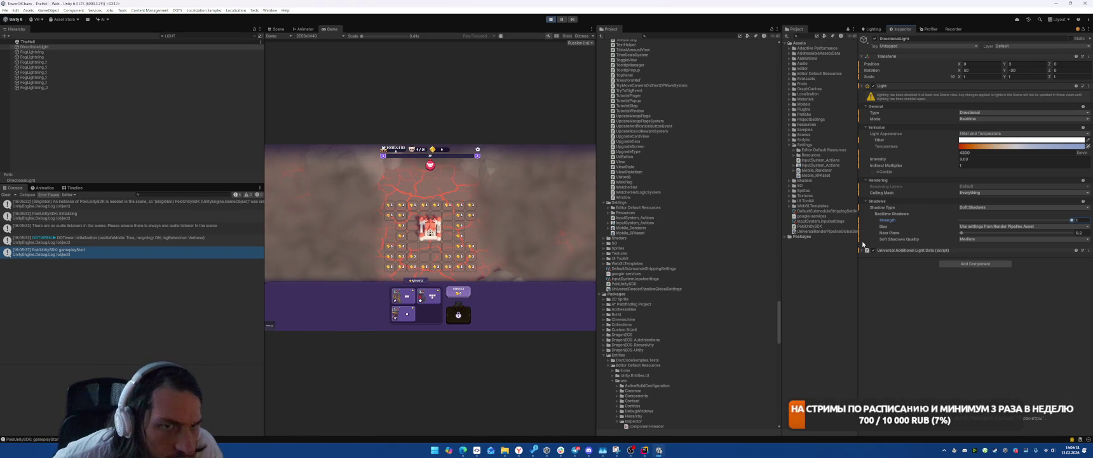
Retype intensity 1 and set Soft Shadows Quality to Use settings from Render Pipeline Asset
left_click(983, 160)
type("1")
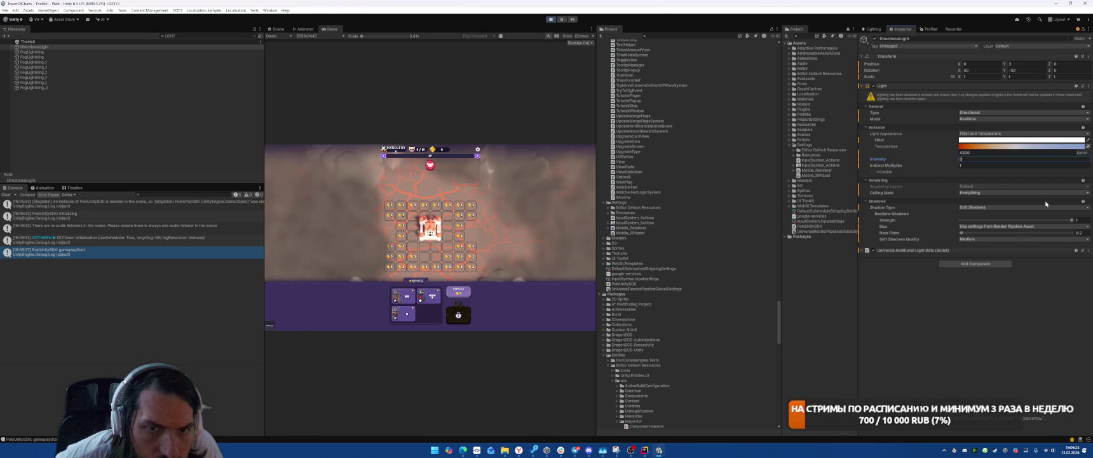
left_click(931, 230)
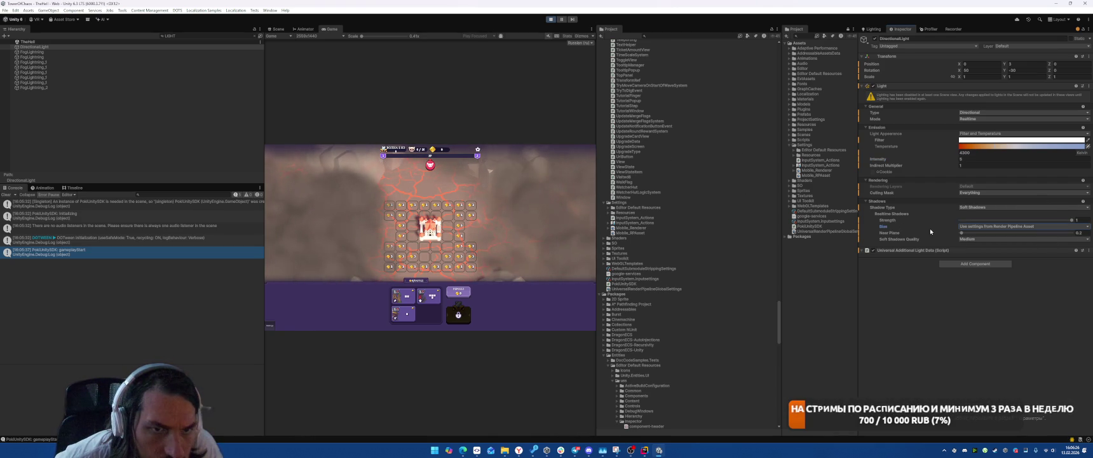
left_click(964, 240)
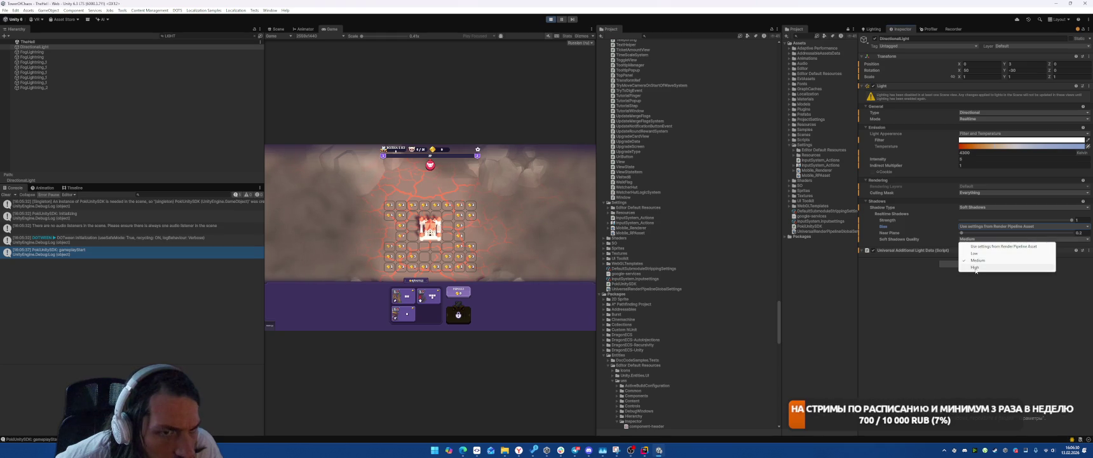
left_click(994, 246)
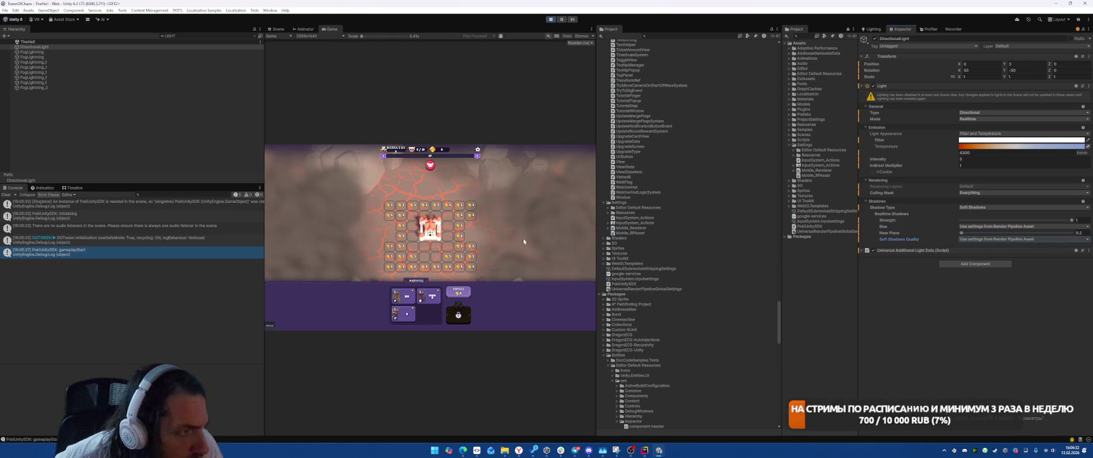
Place two cards on the board near the castle, then pause and stop the playtest
left_click_drag(429, 296, 425, 247)
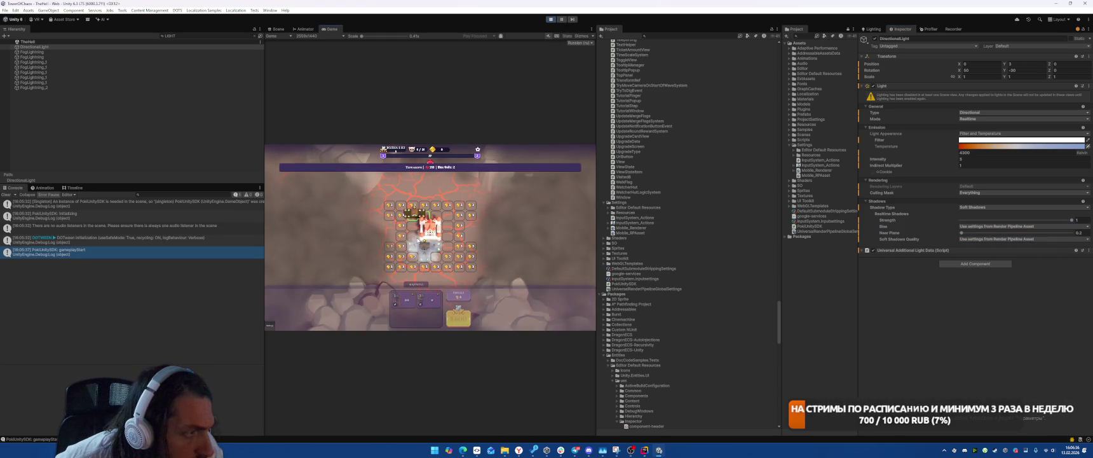
mouse_move(401, 302)
left_mouse_down()
mouse_move(439, 208)
mouse_move(450, 212)
left_mouse_up()
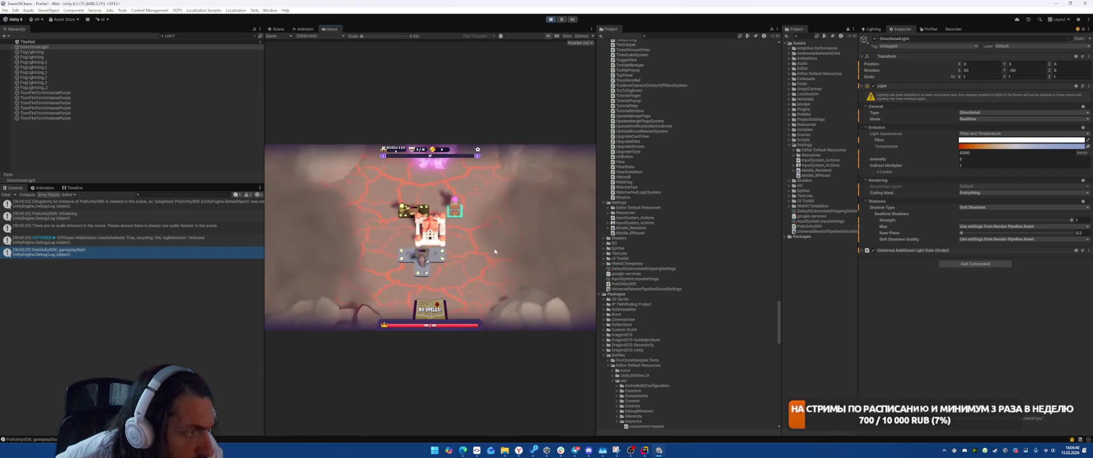
left_click(562, 20)
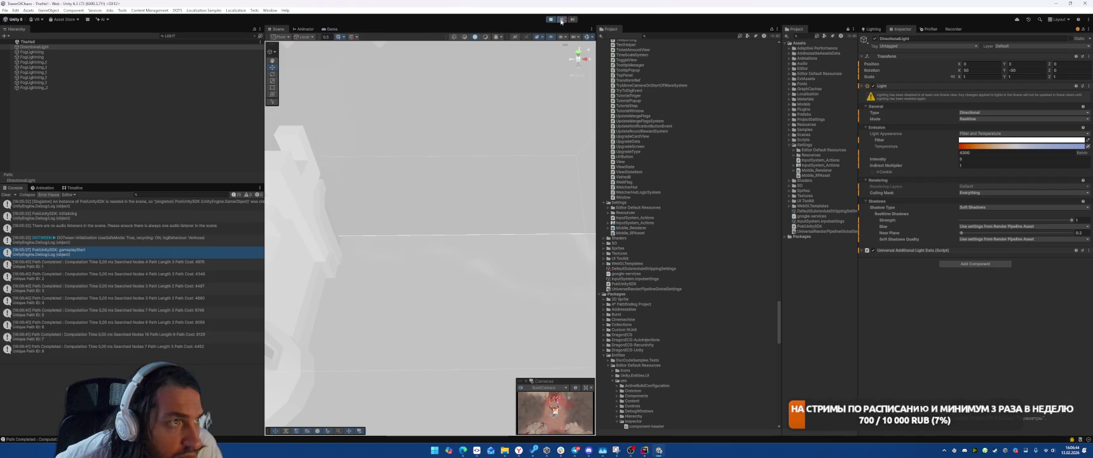
left_click(551, 19)
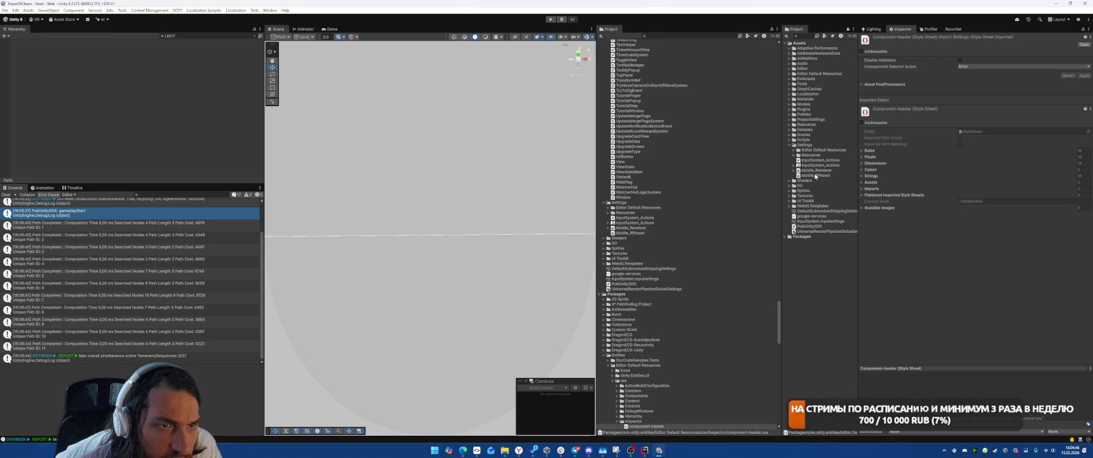
Set Mobile_RPAsset's main light shadow resolution to 2048 and enter Play mode
left_click(816, 175)
left_click(983, 209)
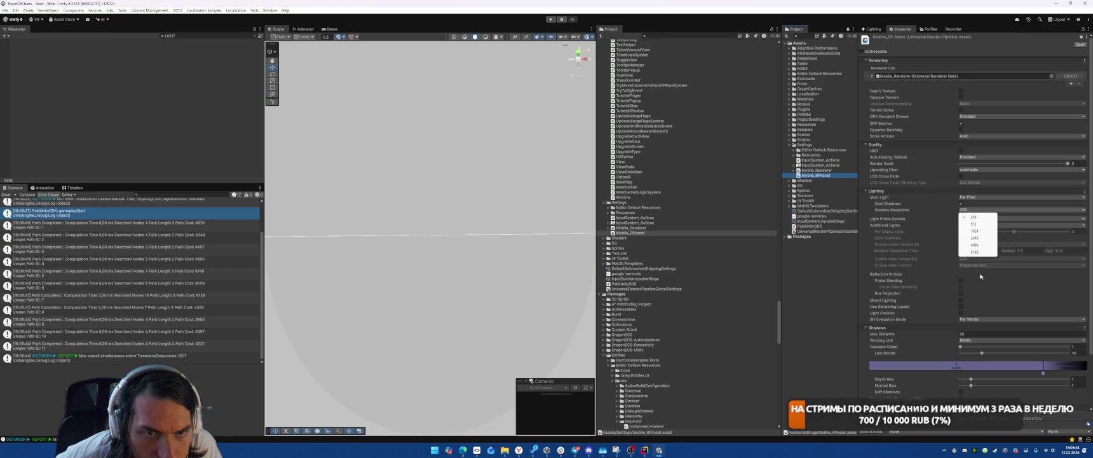
left_click(976, 237)
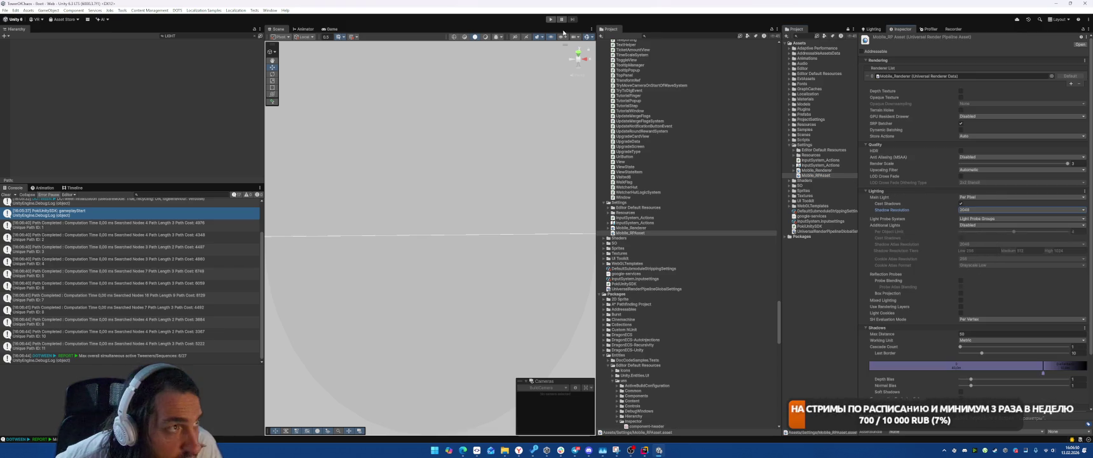
left_click(551, 19)
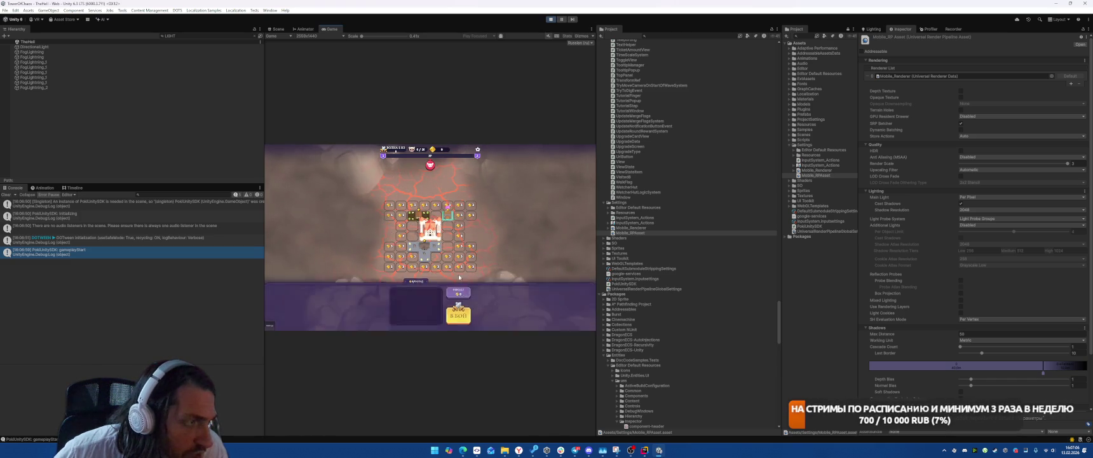
Start the battle, pause and resume it, then bring up the Recorder panel
left_click(459, 316)
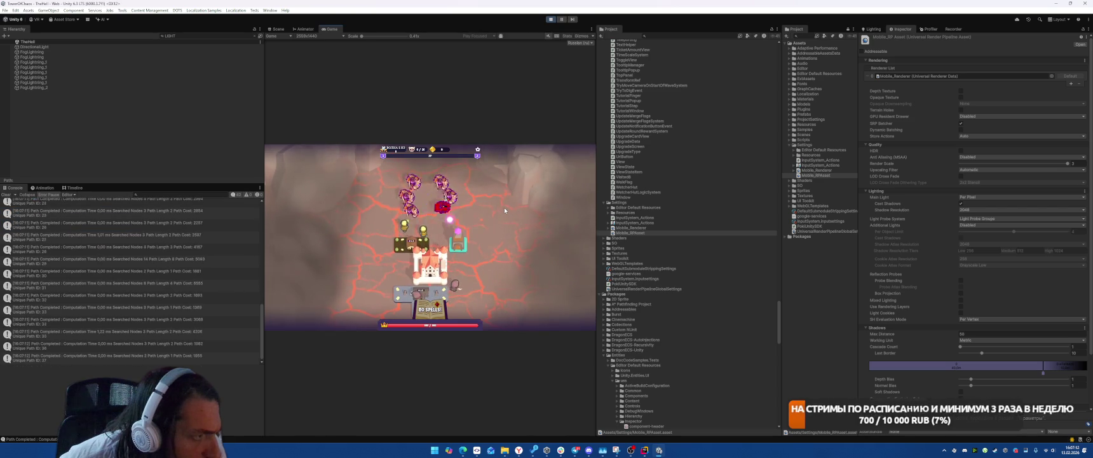
left_click(560, 19)
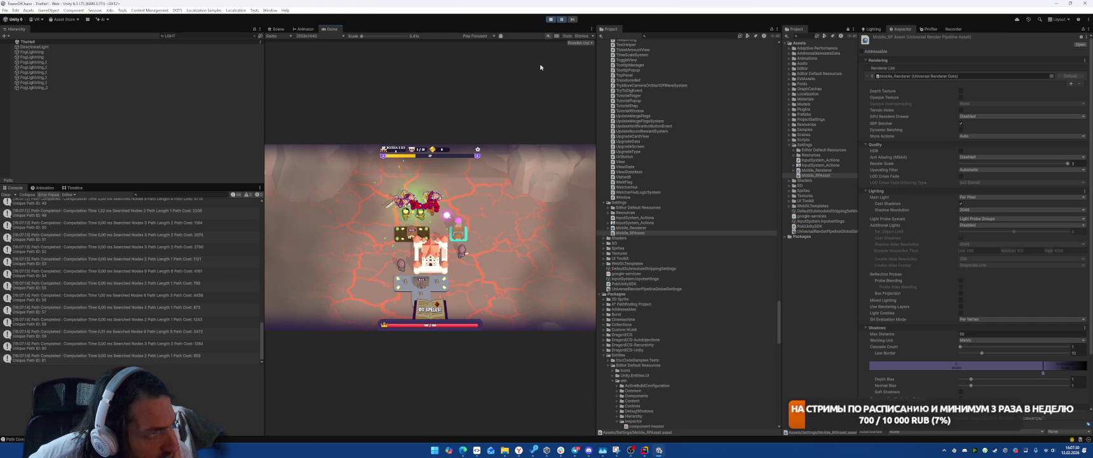
left_click(562, 20)
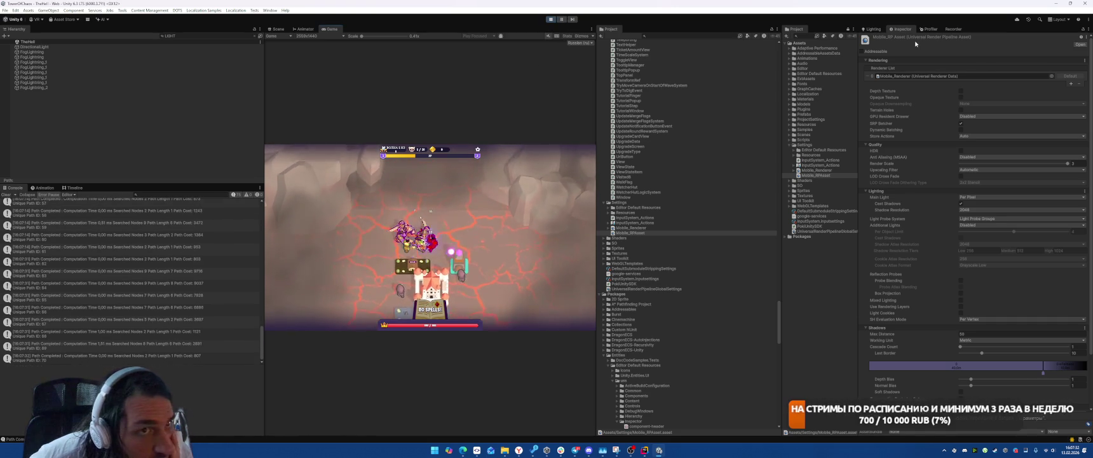
left_click(953, 29)
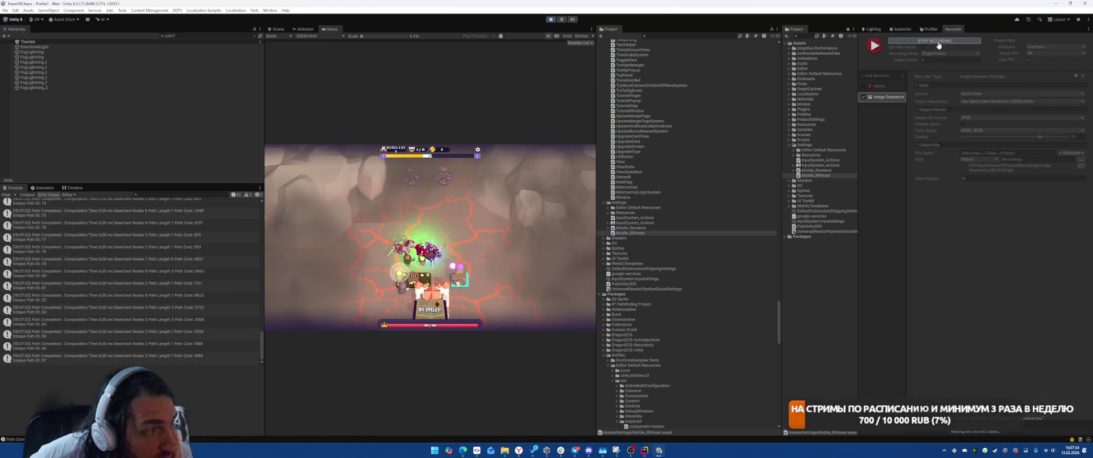
Clear the LIGHT Hierarchy filter and expand the TheHell scene root
left_click(255, 36)
left_click(13, 42)
left_click(45, 67)
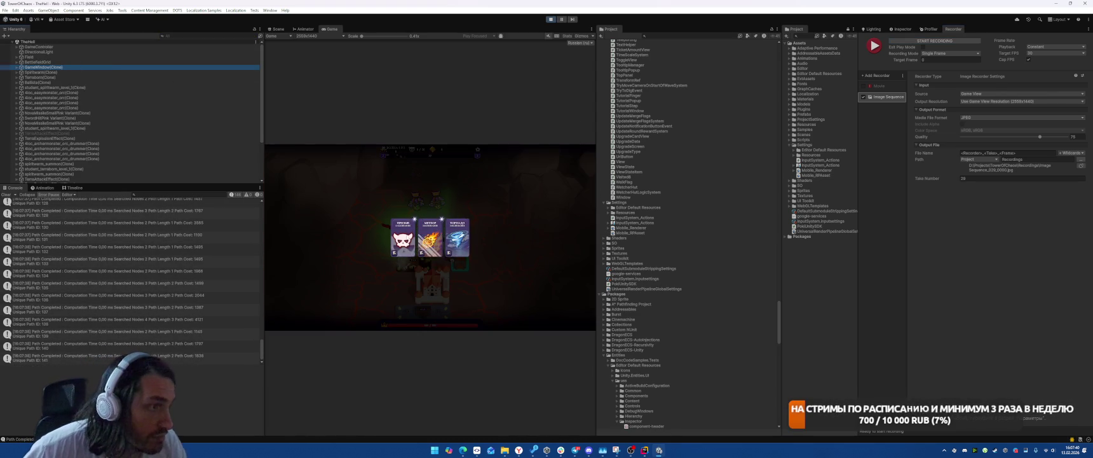
Open and dismiss a spell card in the battle, then start recording a new take
left_click(497, 236)
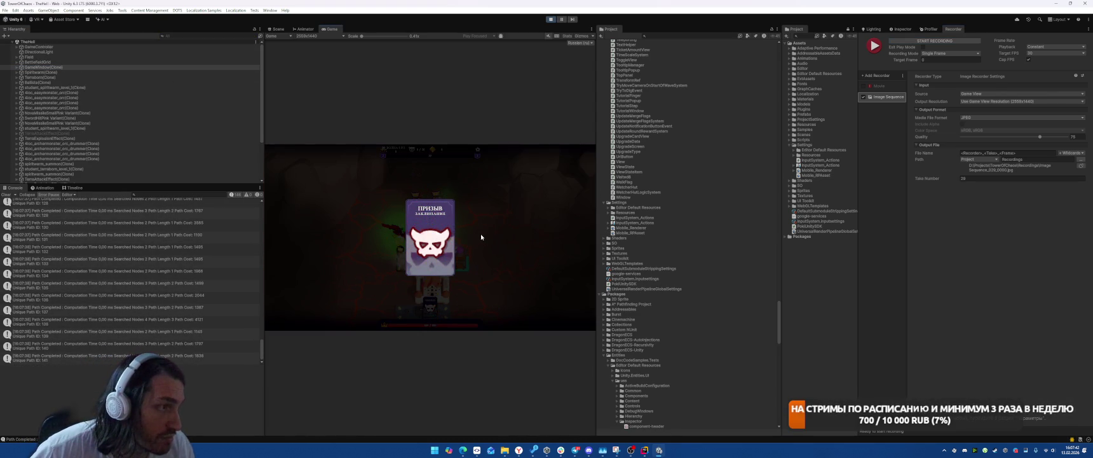
left_click(469, 225)
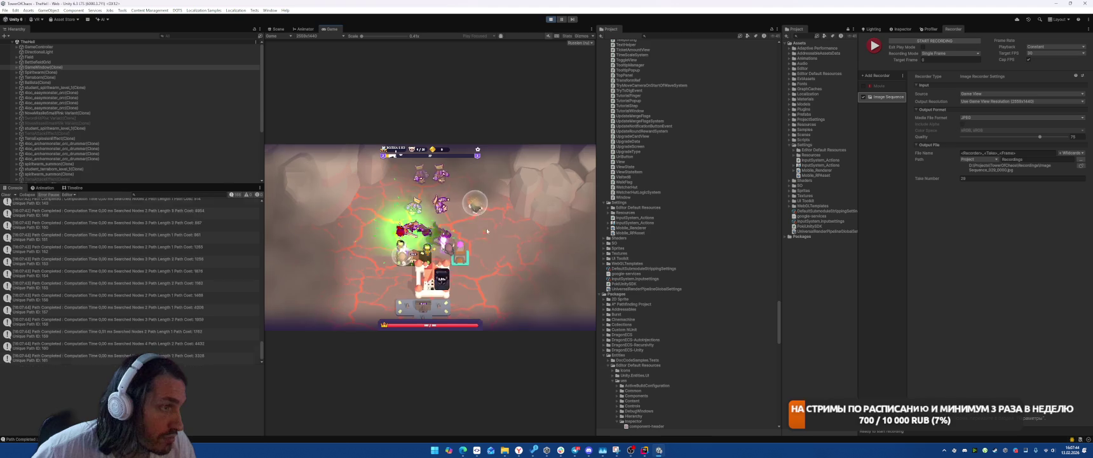
left_click(172, 67)
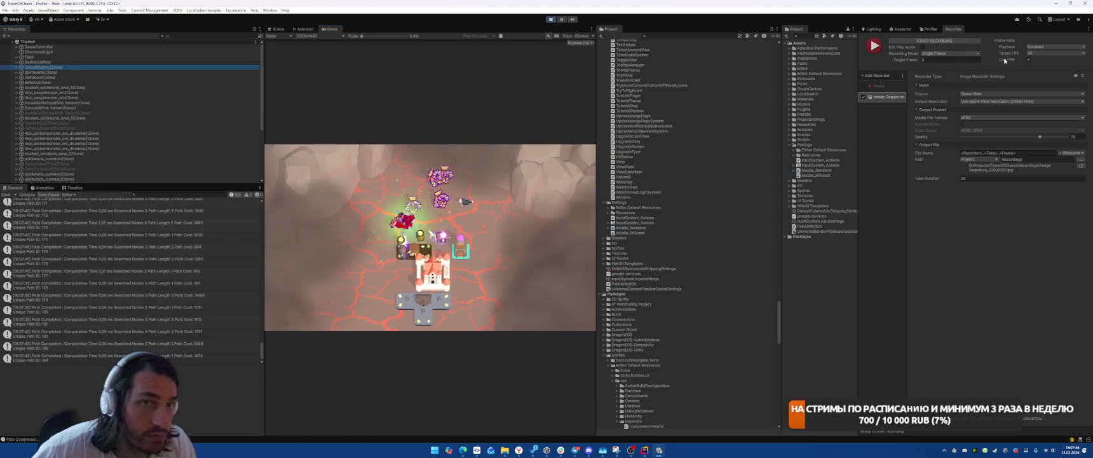
left_click(934, 41)
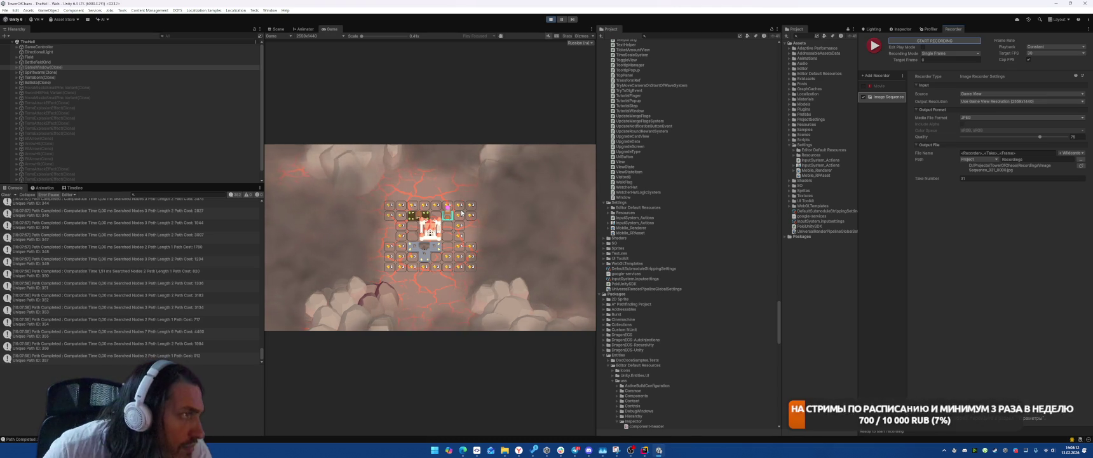
Orbit and zoom the Scene view around the castle, checking it against the Game view
left_click(278, 30)
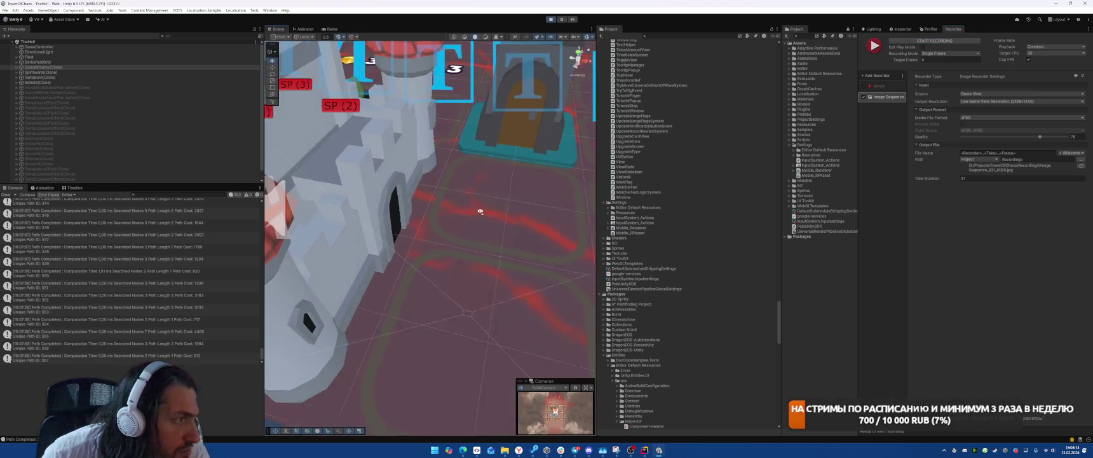
mouse_move(383, 194)
left_mouse_down()
mouse_move(420, 158)
mouse_move(447, 189)
mouse_move(580, 199)
mouse_move(441, 185)
left_mouse_up()
left_click(327, 30)
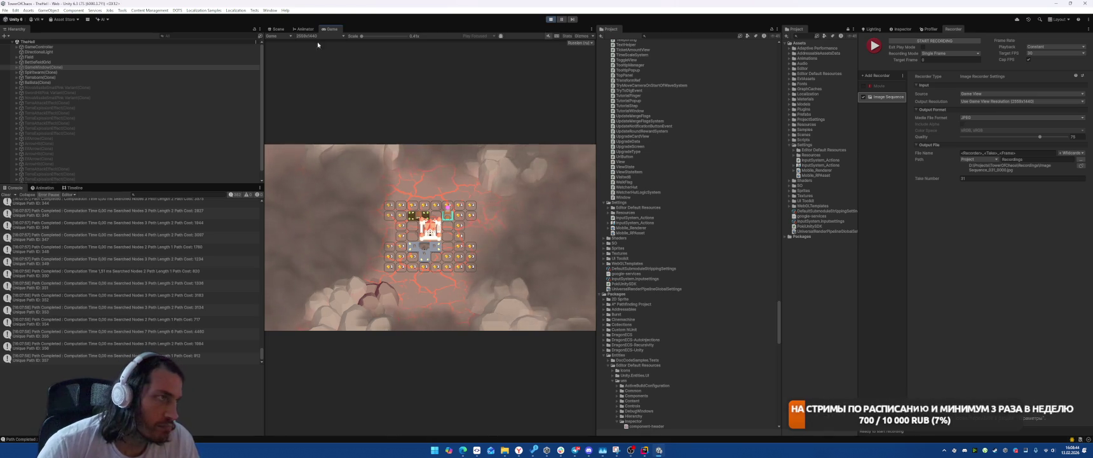
left_click(278, 29)
scroll(477, 188, "down", 5)
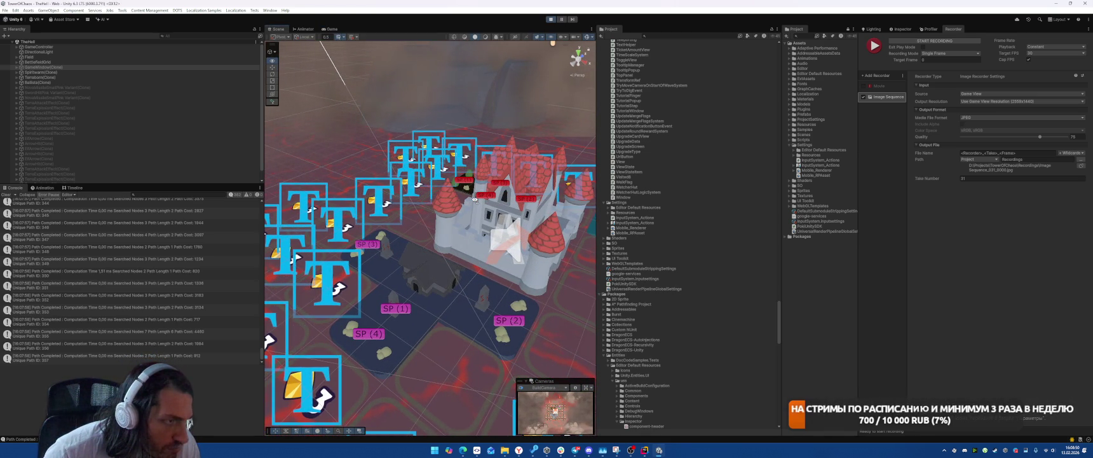
scroll(475, 199, "down", 3)
scroll(475, 199, "up", 3)
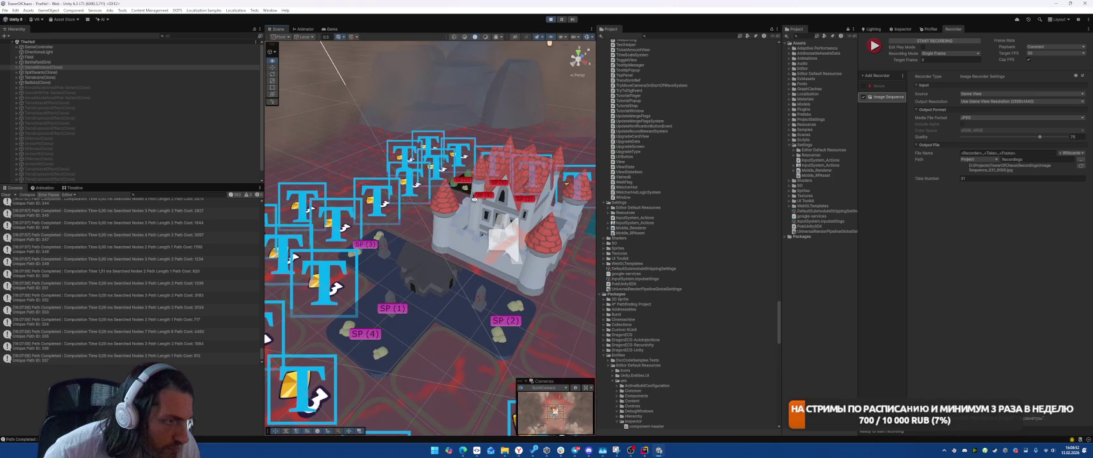
scroll(474, 200, "down", 3)
scroll(483, 198, "up", 3)
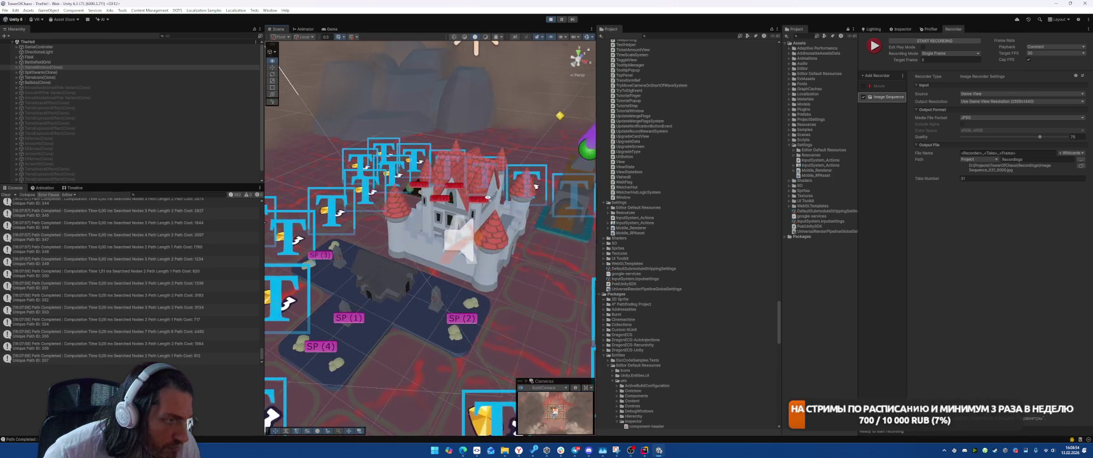
left_click_drag(511, 183, 553, 186)
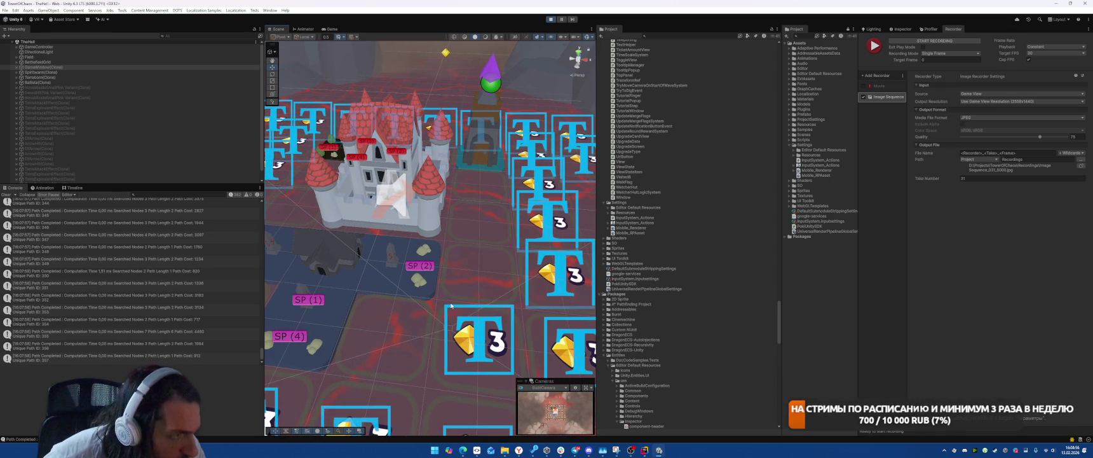
mouse_move(507, 73)
left_mouse_down()
mouse_move(490, 149)
mouse_move(322, 40)
left_mouse_up()
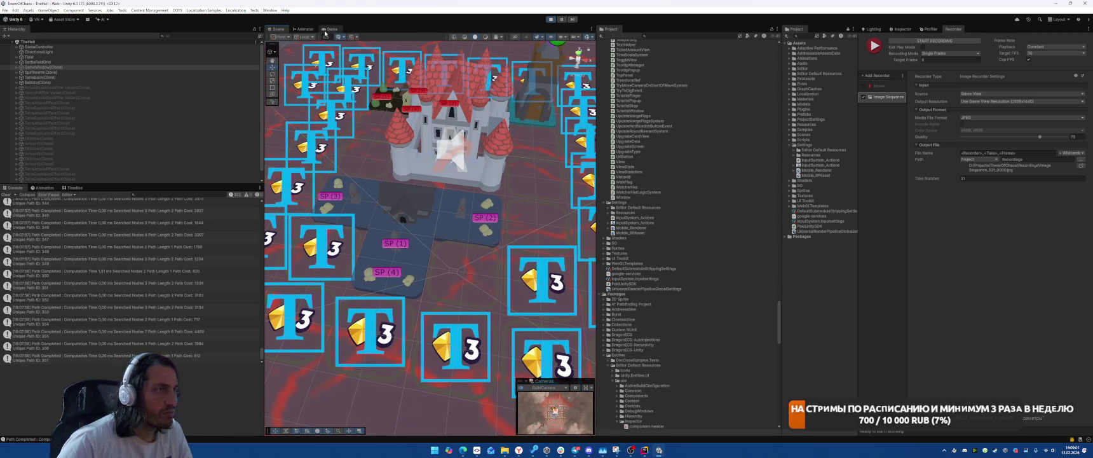
Select the white fog and then a red mountain mesh in the Scene view
left_click(329, 28)
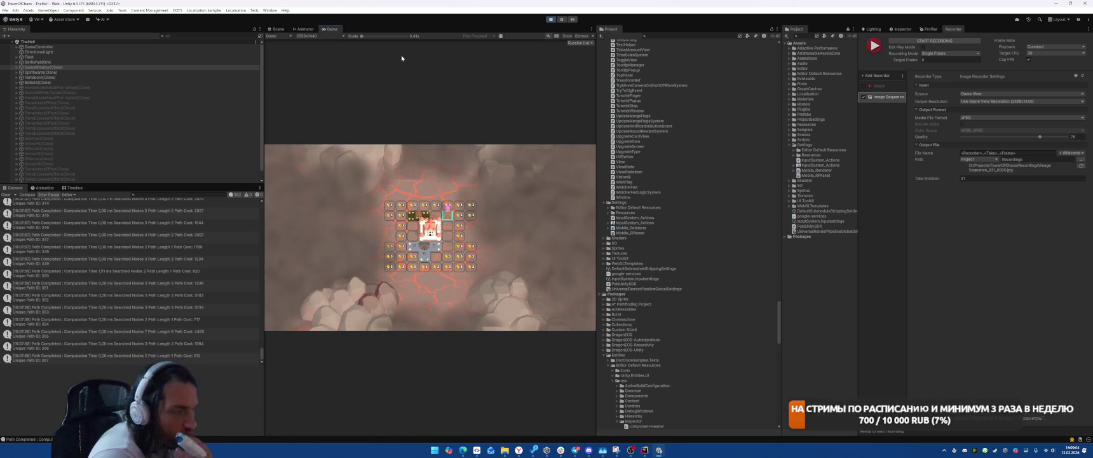
left_click(278, 29)
scroll(499, 221, "down", 10)
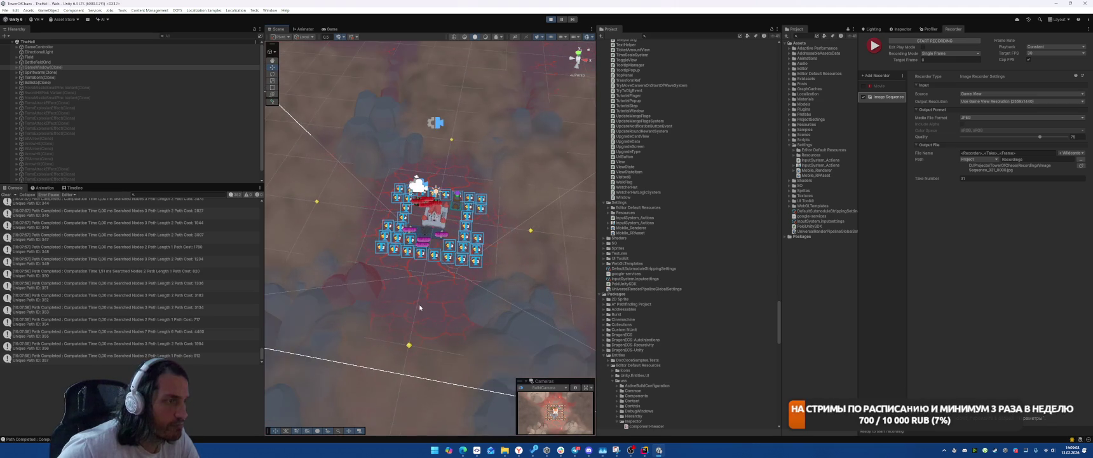
left_click(424, 297)
left_click(439, 286)
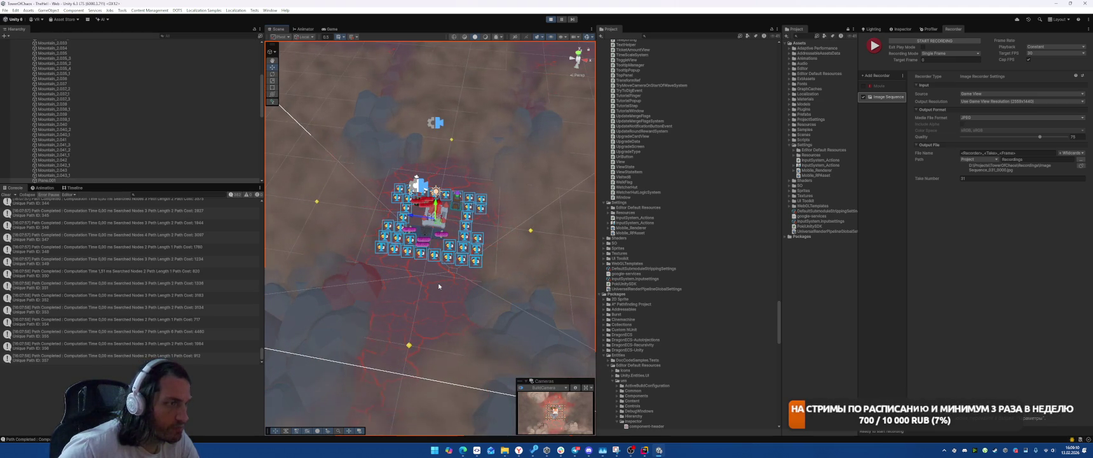